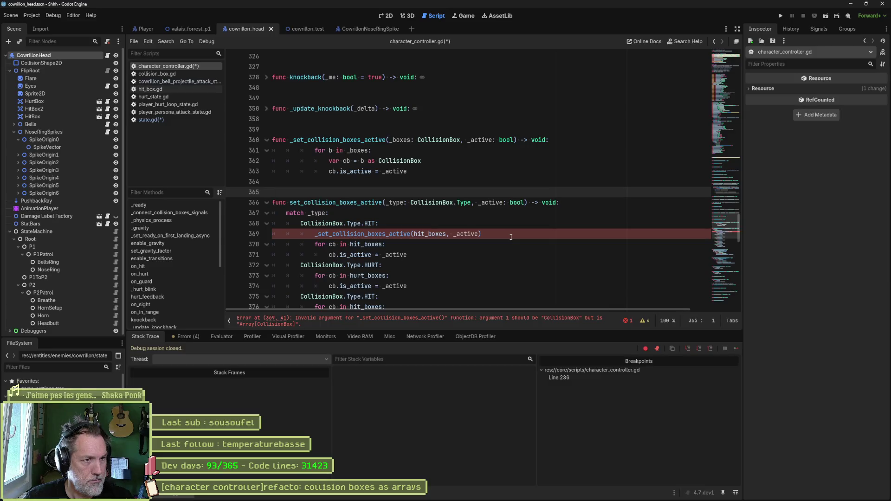
# Dedent the loop on lines 361–363 of _set_collision_boxes_active and save character_controller.gd
pyautogui.moveTo(465, 235)
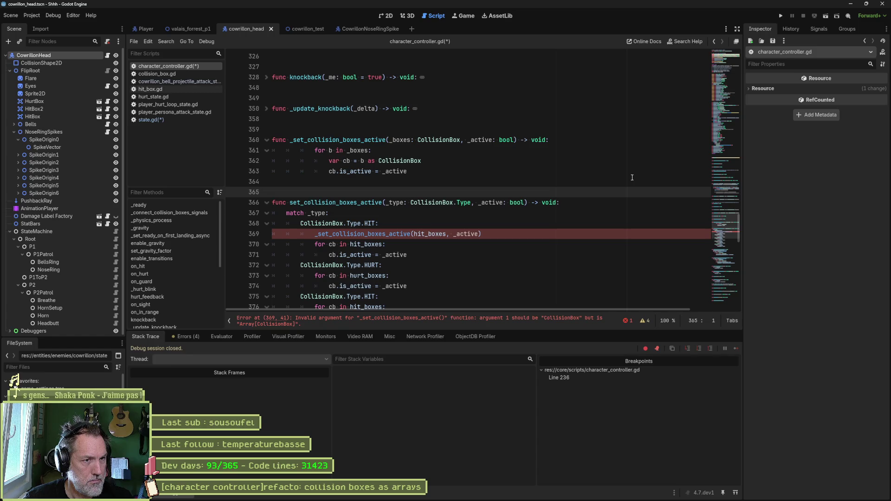
pyautogui.moveTo(583, 150); pyautogui.dragTo(395, 172)
pyautogui.hotkey('shift', 'Tab')
pyautogui.hotkey('shift', 'Tab')
pyautogui.hotkey('ctrl', 's')
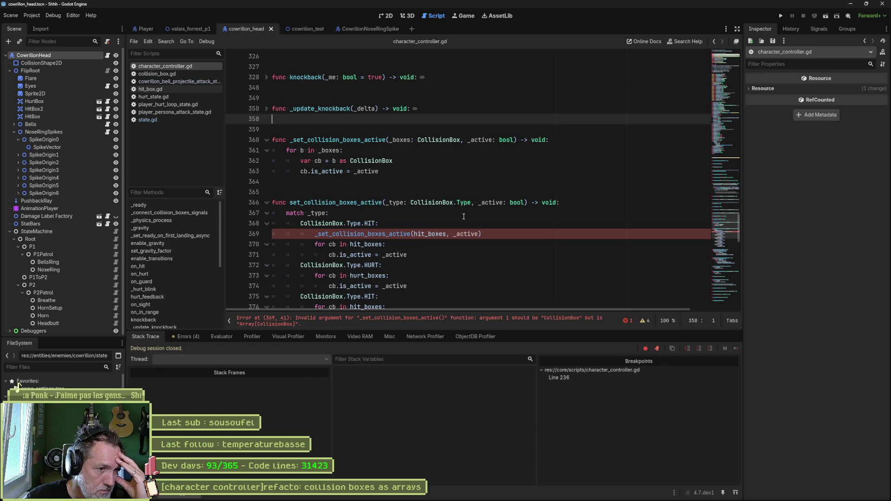
pyautogui.scroll(-1, 464, 217)
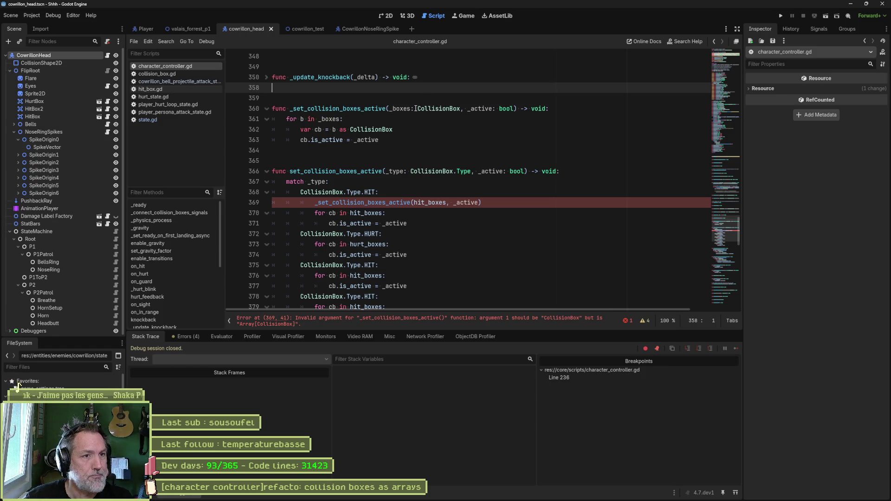
# Change the _boxes parameter type to Array[CollisionBox] and save the script
pyautogui.click(416, 108)
pyautogui.write('Array[')
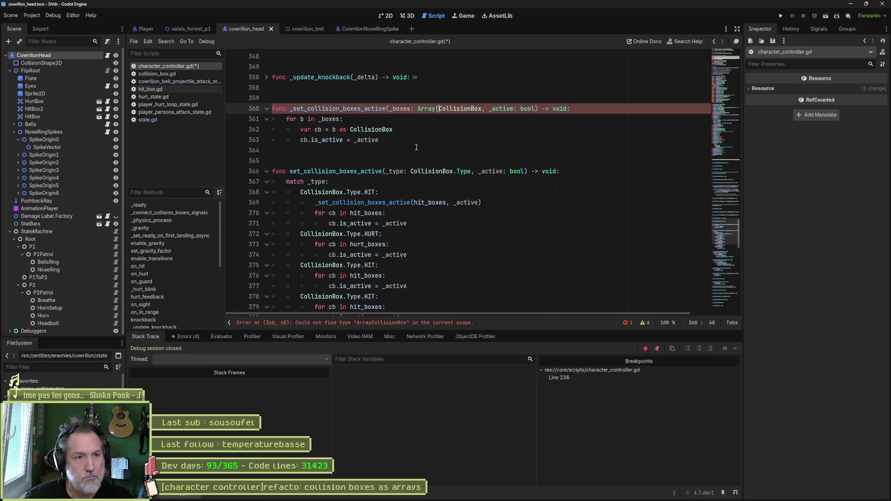
pyautogui.hotkey('ctrl', 'Right')
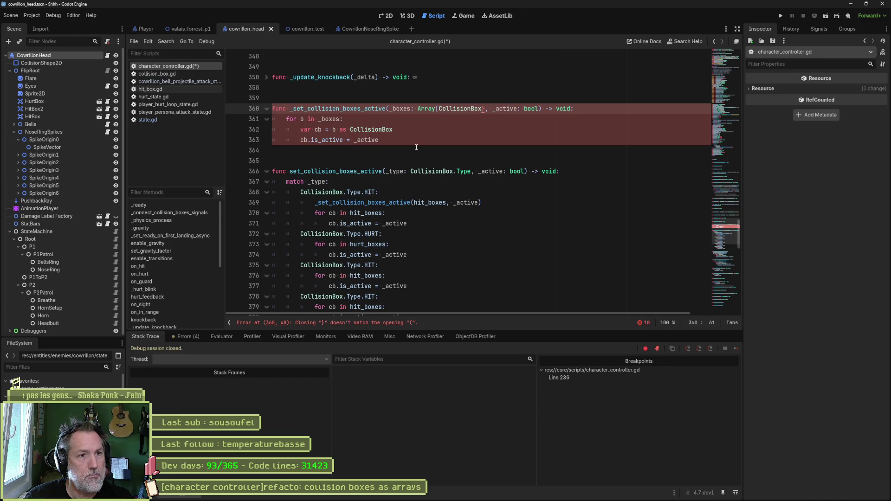
pyautogui.write(']')
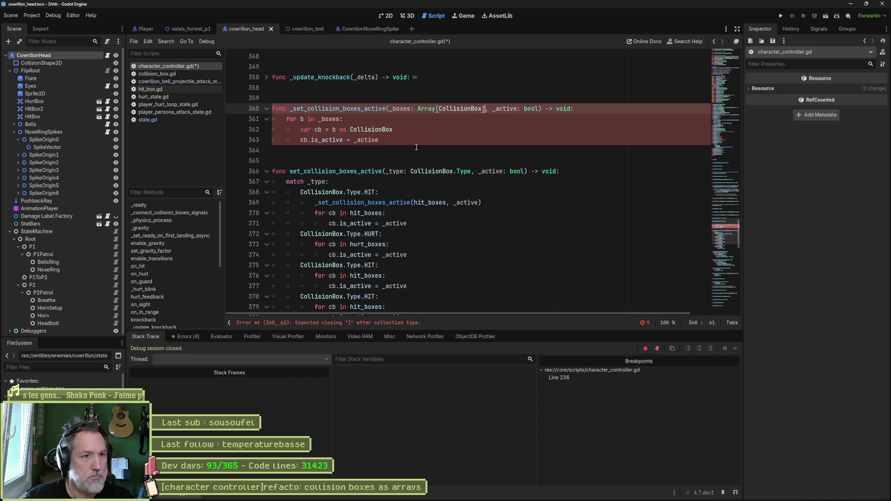
pyautogui.hotkey('ctrl', 's')
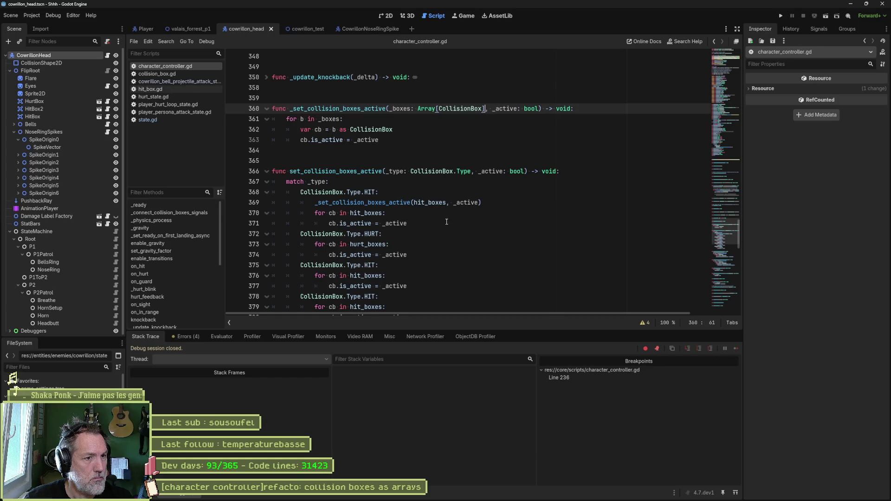
# Remove the HIT case's for-loop and replace the other four cases' loops with the copied _set_collision_boxes_active call
pyautogui.moveTo(446, 222); pyautogui.dragTo(485, 204)
pyautogui.press('BackSpace')
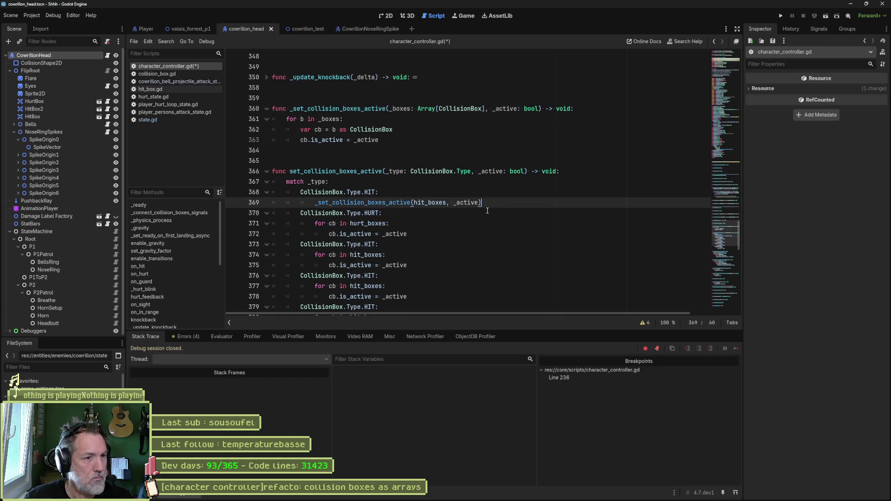
pyautogui.click(442, 231)
pyautogui.moveTo(442, 231); pyautogui.dragTo(443, 216)
pyautogui.write('_set_collision_boxes_active(hit_boxes, _active)')
pyautogui.moveTo(443, 255); pyautogui.dragTo(442, 235)
pyautogui.write('_set_collision_boxes_active(hit_boxes, _active)')
pyautogui.moveTo(442, 277); pyautogui.dragTo(442, 256)
pyautogui.write('_set_collision_boxes_active(hit_boxes, _active)')
pyautogui.moveTo(510, 297); pyautogui.dragTo(515, 276)
pyautogui.write('_set_collision_boxes_active(hit_boxes, _active)')
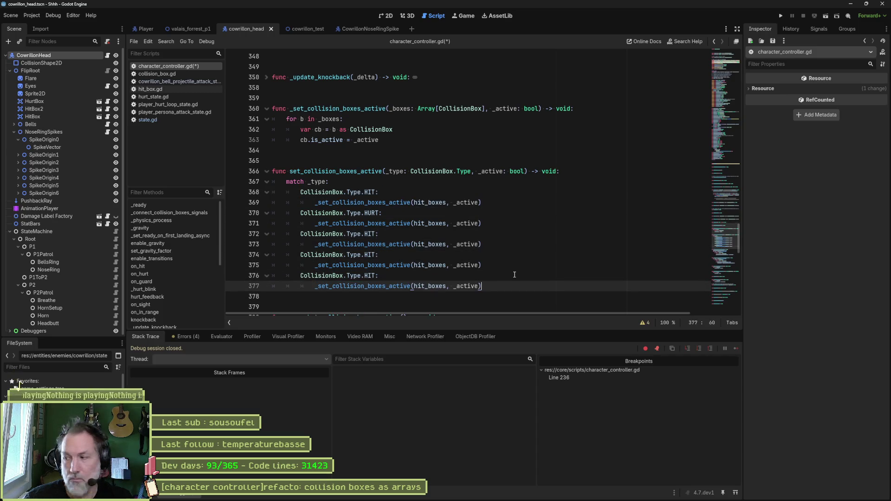
# Point the HURT case at hurt_boxes and make the next case GUARD with guard_boxes
pyautogui.click(420, 223)
pyautogui.press('BackSpace')
pyautogui.write('ur')
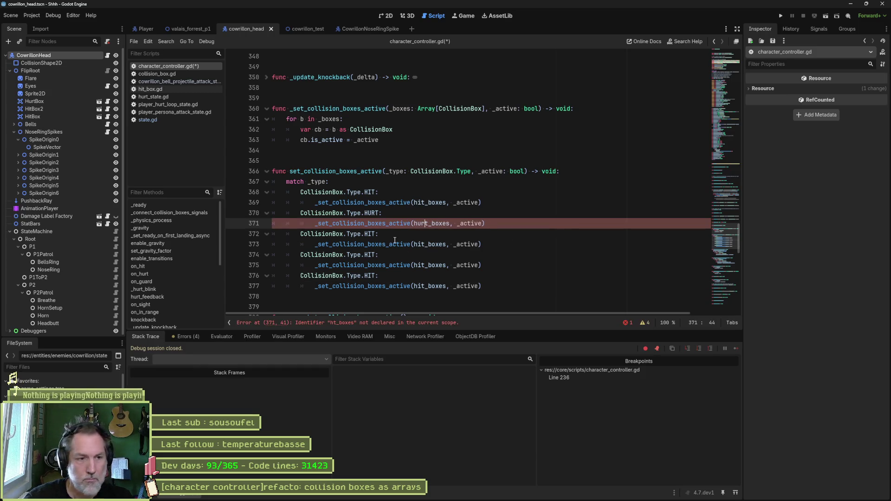
pyautogui.doubleClick(370, 234)
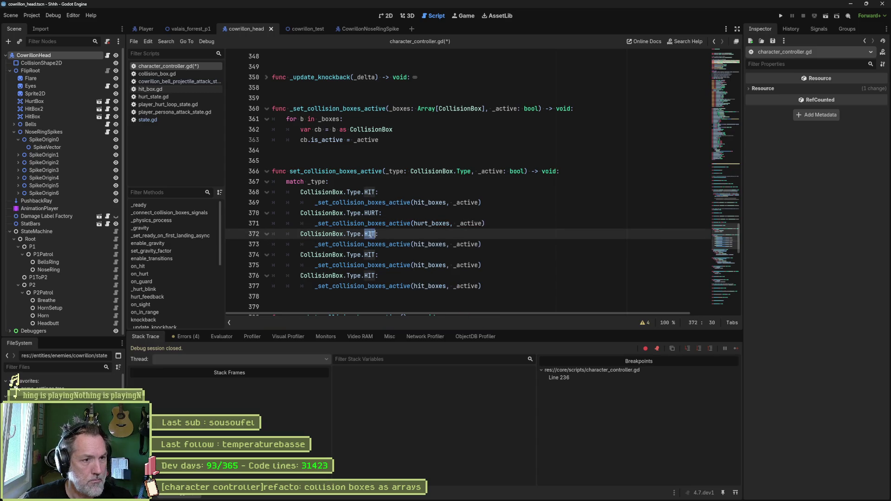
pyautogui.write('g')
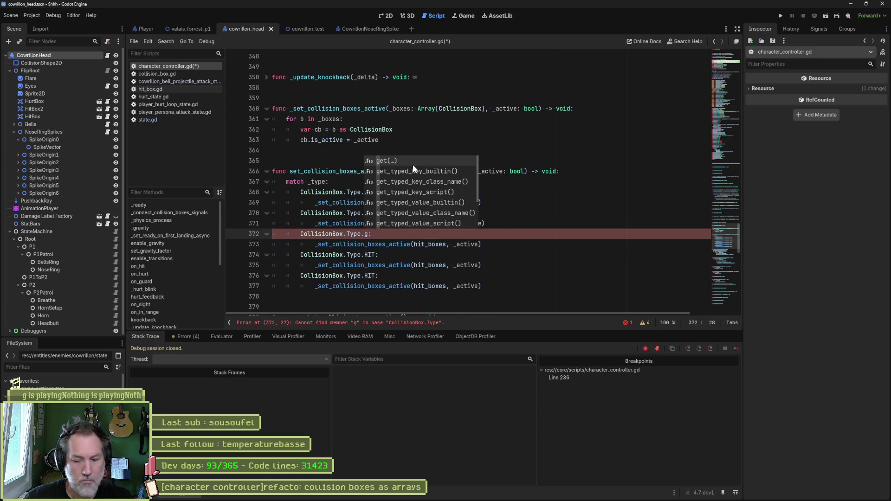
pyautogui.write('u')
pyautogui.press('Return')
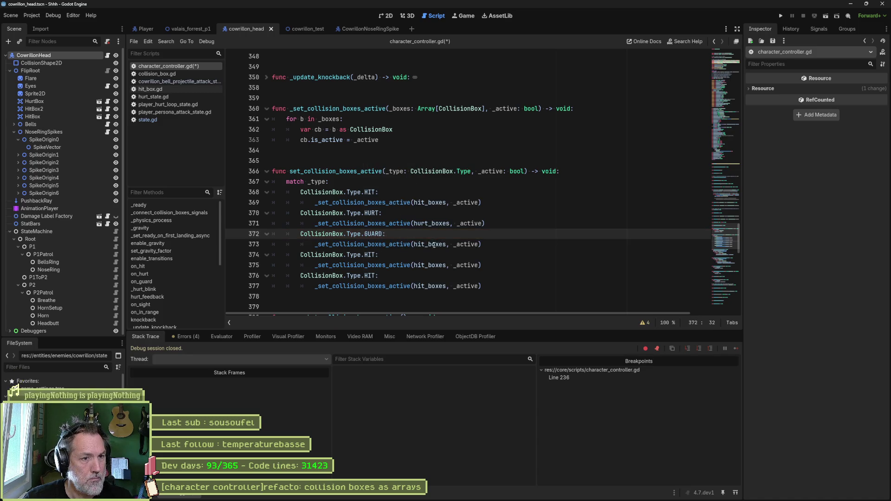
pyautogui.doubleClick(419, 244)
pyautogui.write('guard')
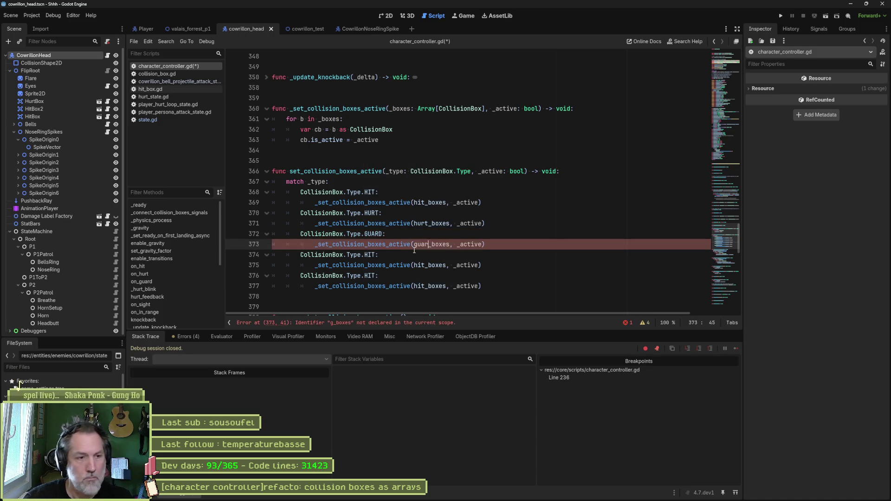
# Set the last two cases to SIGHT with sight_boxes and IN_RANGE with in_range_boxes, then save
pyautogui.doubleClick(370, 255)
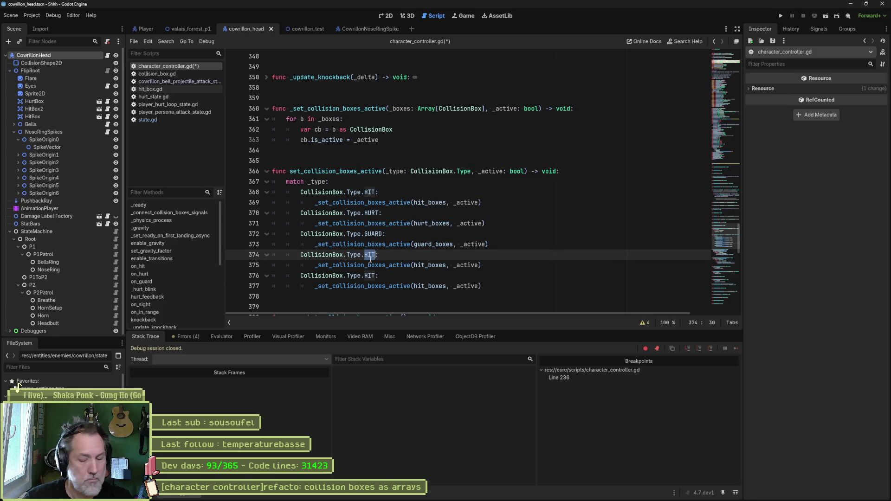
pyautogui.write('SIGHT')
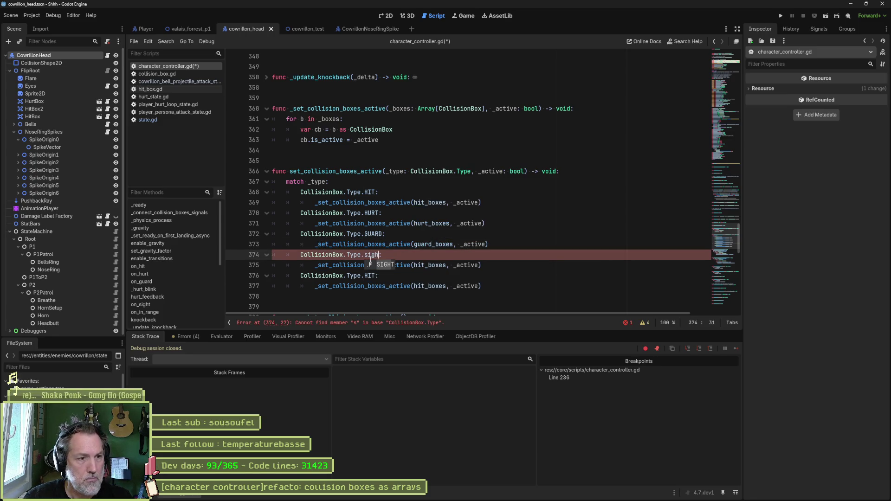
pyautogui.click(422, 265)
pyautogui.press('BackSpace')
pyautogui.press('BackSpace')
pyautogui.press('BackSpace')
pyautogui.write('sight')
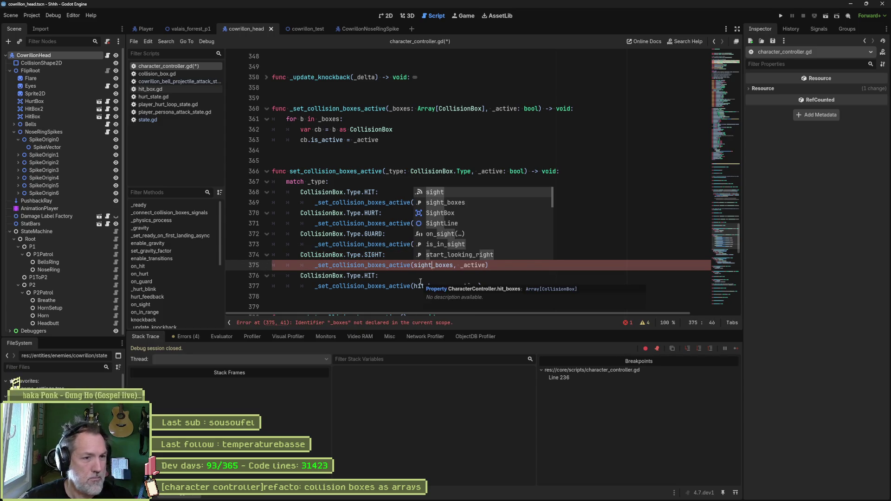
pyautogui.doubleClick(370, 275)
pyautogui.write('IN')
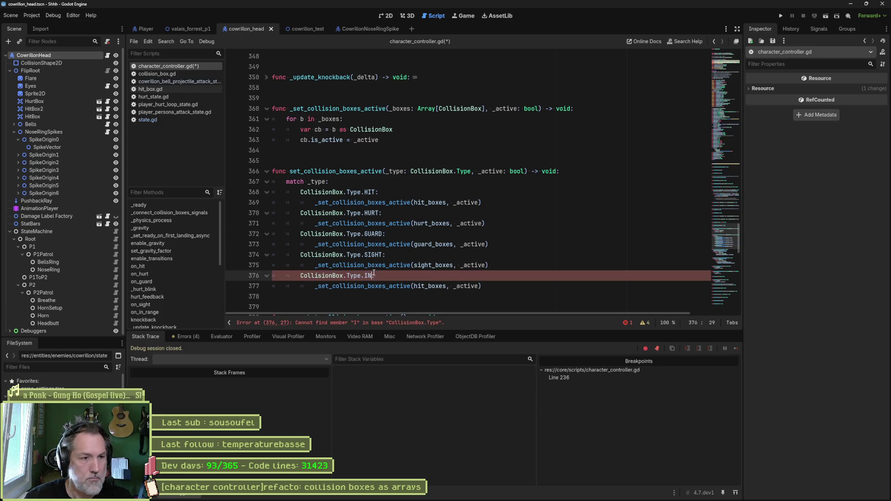
pyautogui.press('Return')
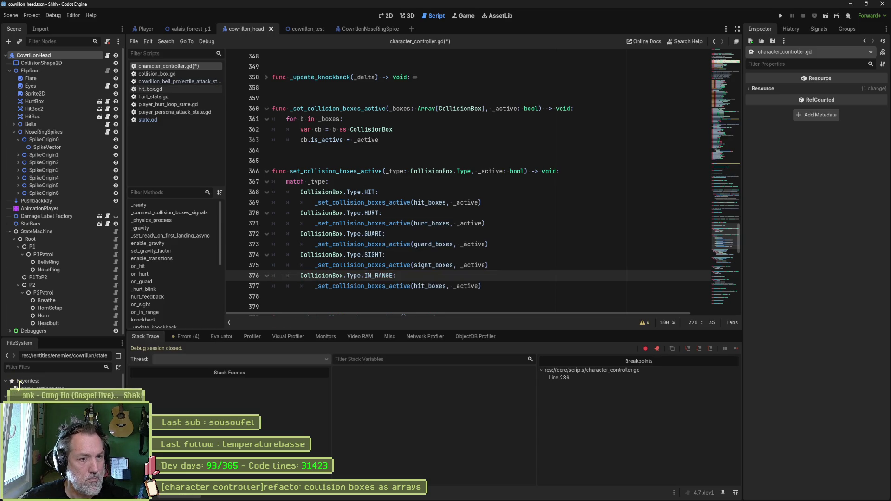
pyautogui.click(424, 287)
pyautogui.press('BackSpace')
pyautogui.press('BackSpace')
pyautogui.press('BackSpace')
pyautogui.write('in')
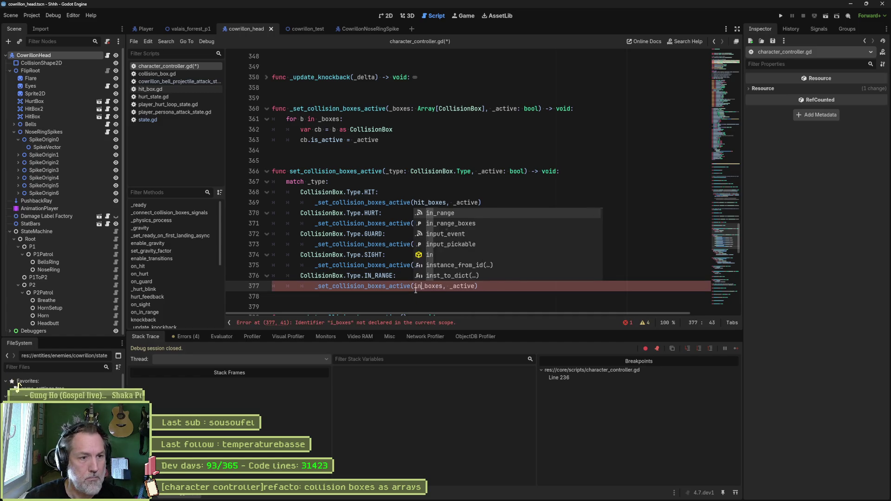
pyautogui.write('_range')
pyautogui.click(423, 183)
pyautogui.hotkey('ctrl', 's')
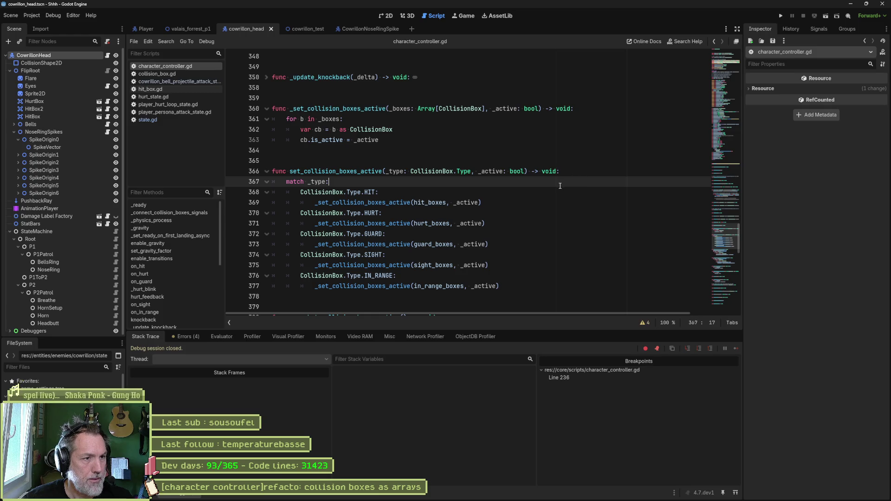
# Review snapshot_collision_boxes_active and the restore function, then open collision_box.gd
pyautogui.scroll(-2, 556, 179)
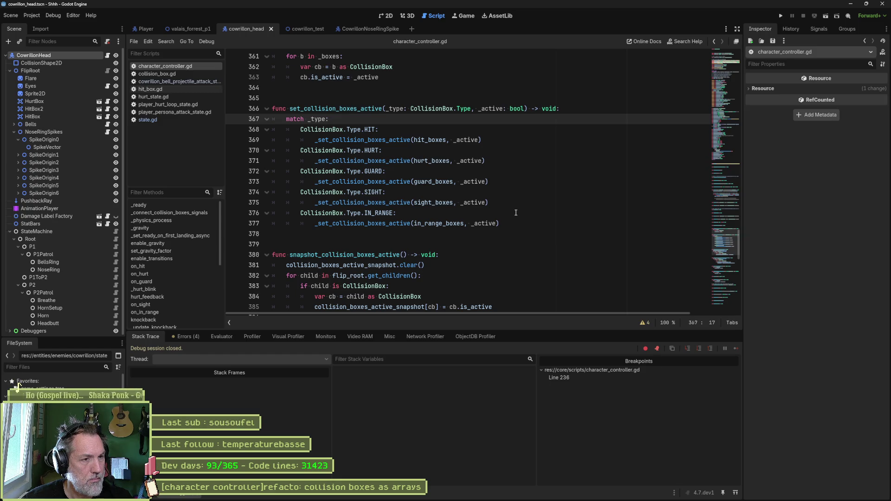
pyautogui.scroll(-2, 515, 212)
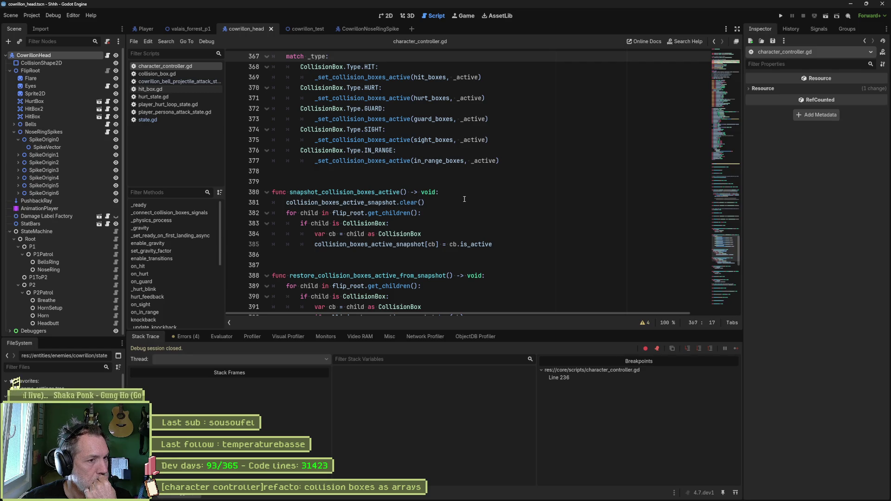
pyautogui.doubleClick(385, 193)
pyautogui.scroll(8, 536, 222)
pyautogui.scroll(-8, 536, 222)
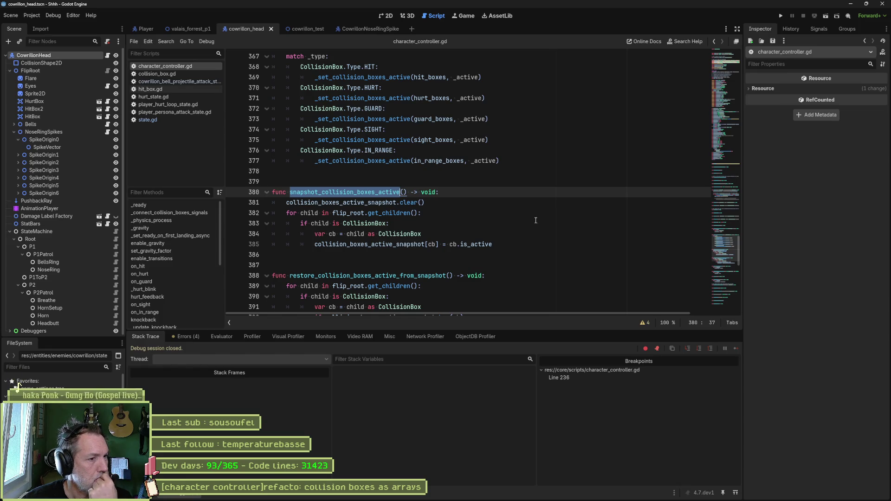
pyautogui.scroll(-2, 535, 220)
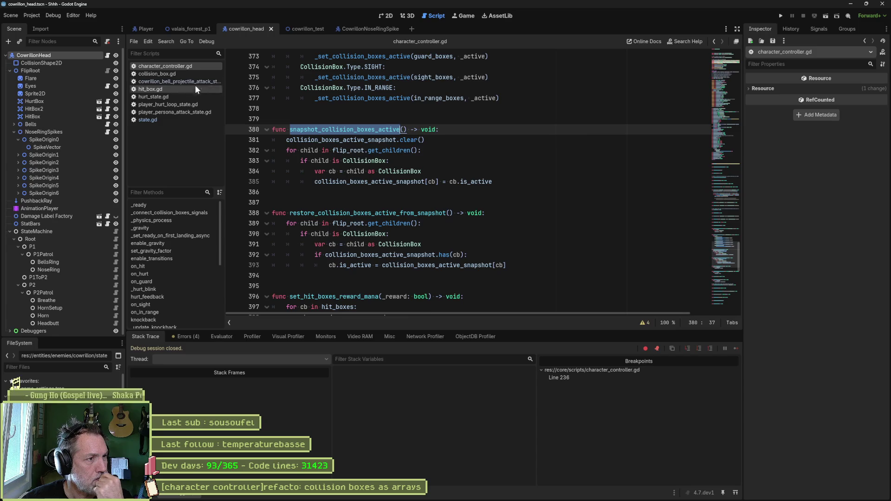
pyautogui.click(167, 74)
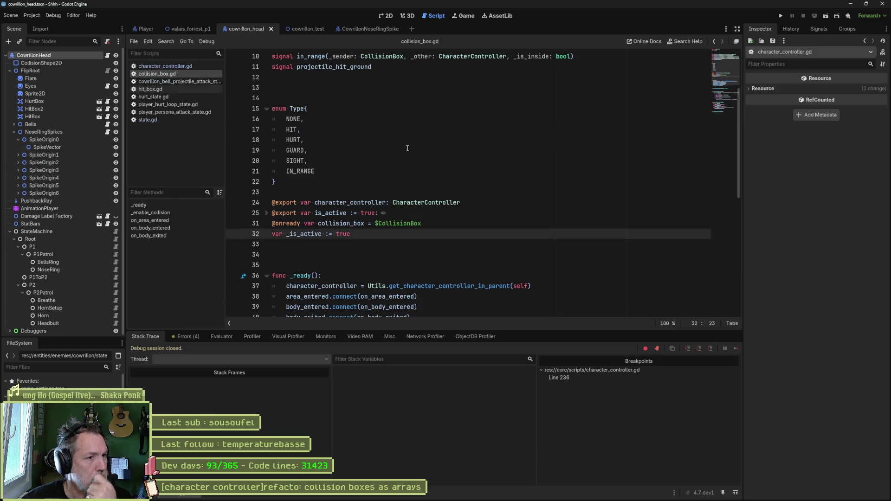
# Close collision_box.gd and switch to cowrillon_bell_projectile_attack_state.gd
pyautogui.click(407, 150)
pyautogui.hotkey('ctrl', 'w')
pyautogui.click(179, 74)
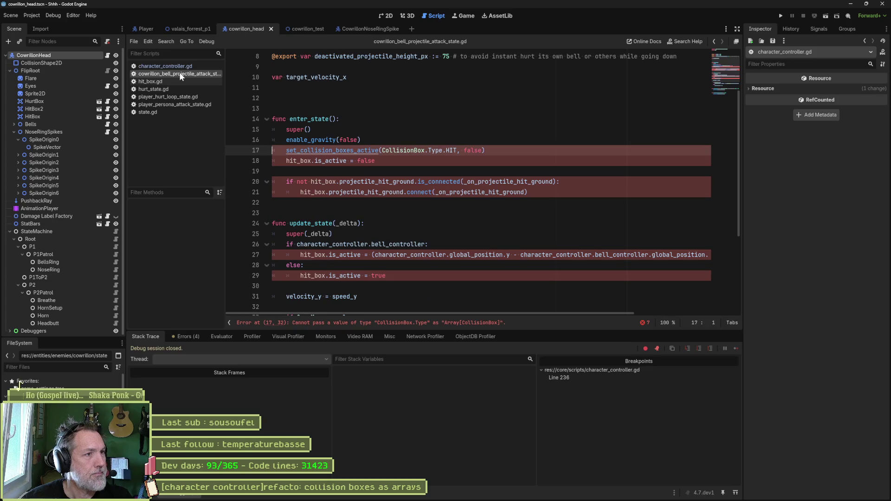
# Delete the redundant hit_box.is_active = false line from enter_state
pyautogui.click(457, 158)
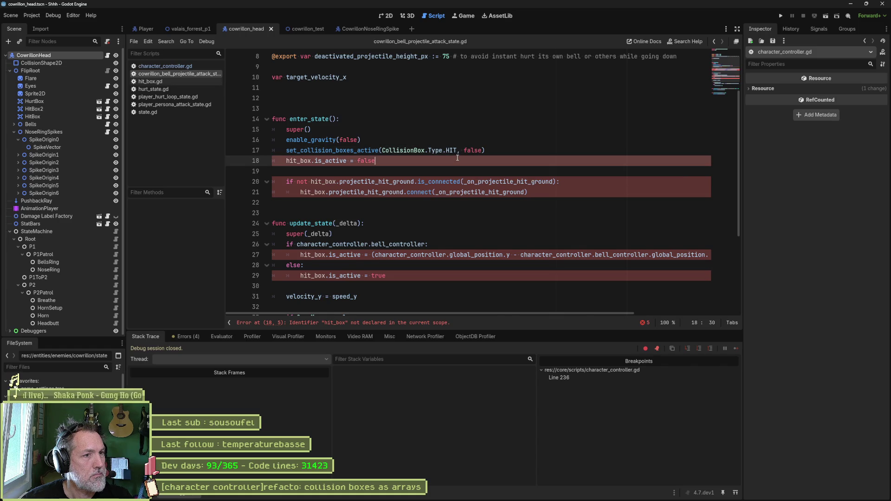
pyautogui.hotkey('ctrl', 'shift', 'k')
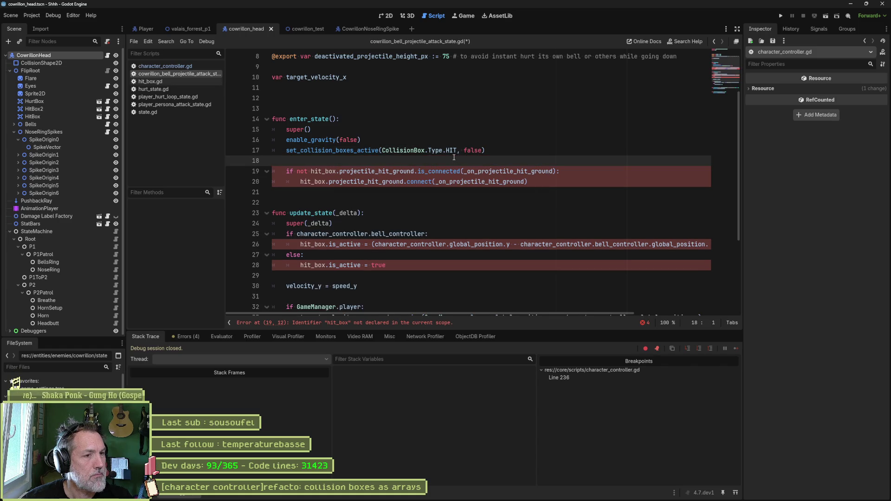
pyautogui.click(422, 167)
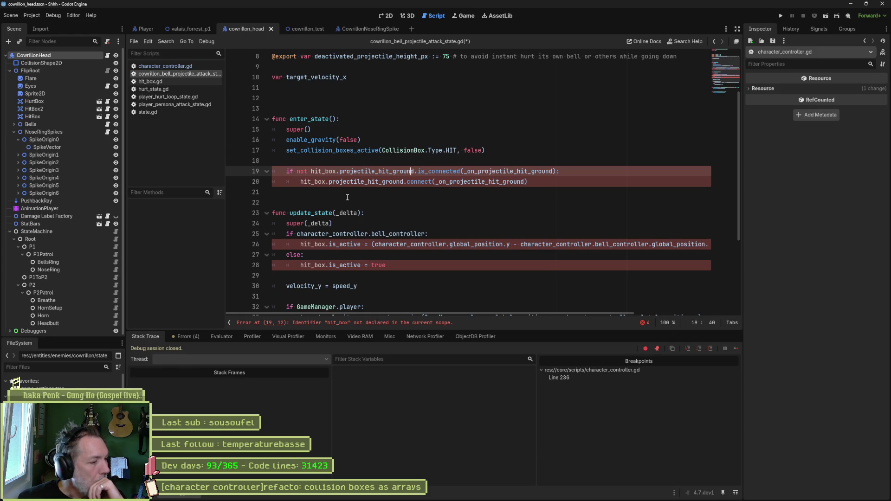
# Bring the ChatGPT conversation about the collision box refactor to the front
pyautogui.click(384, 498)
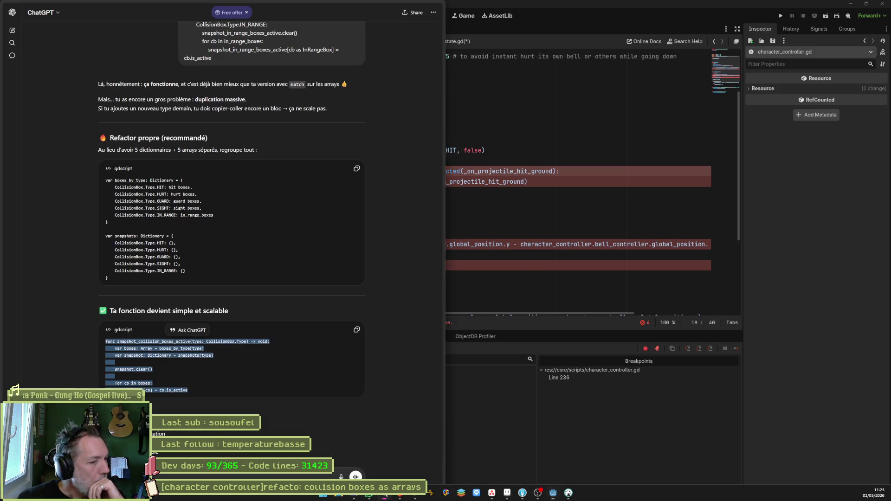
# Ask ChatGPT whether video game characters commonly have several hit boxes, then return to Godot
pyautogui.click(276, 476)
pyautogui.hotkey('ctrl', 'v')
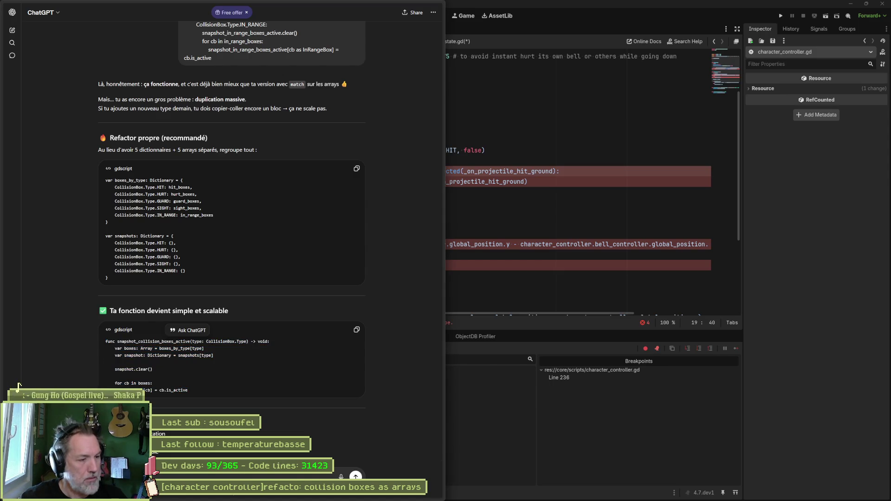
pyautogui.write("nt d'avoir plu")
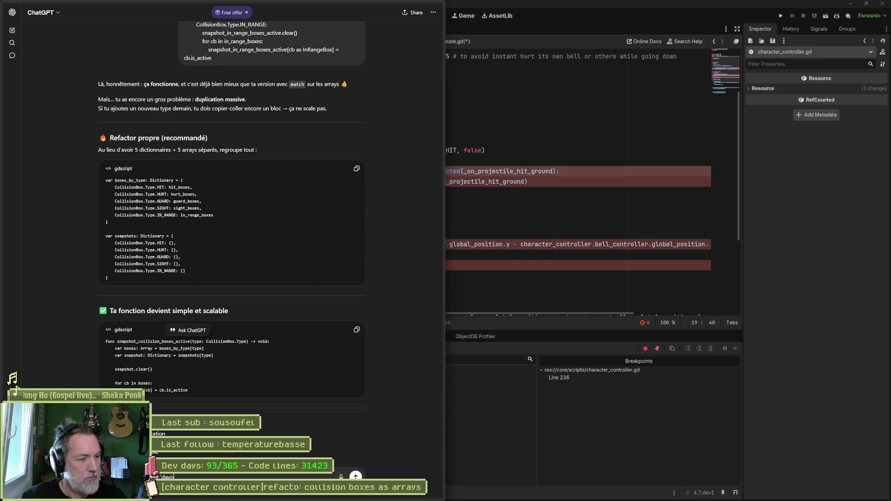
pyautogui.write('sieurs hit')
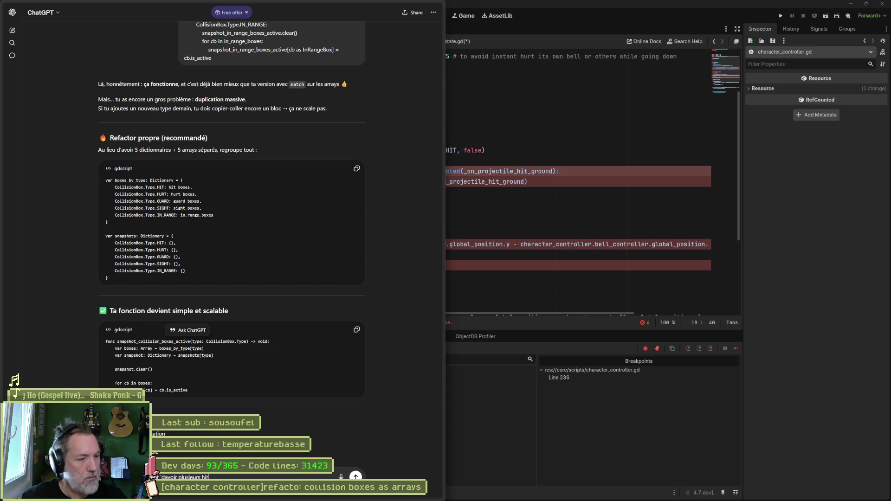
pyautogui.write(' boxes sur le')
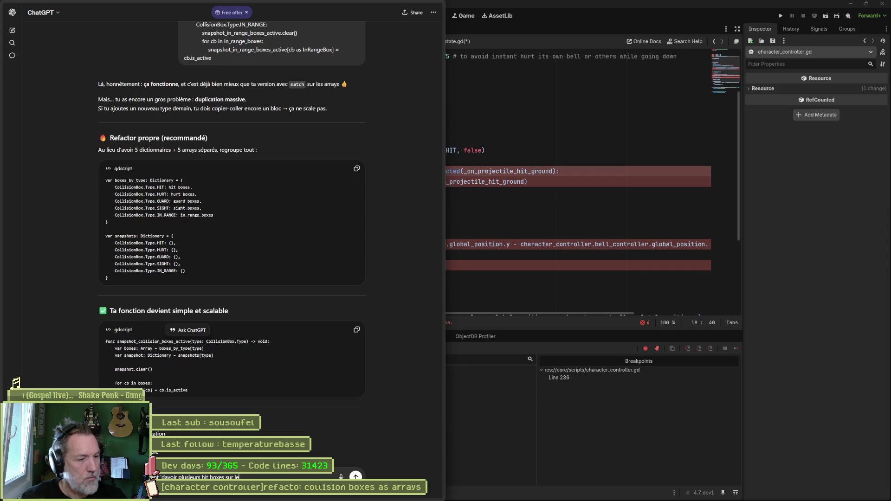
pyautogui.write('s persos de jeux vidéo ?')
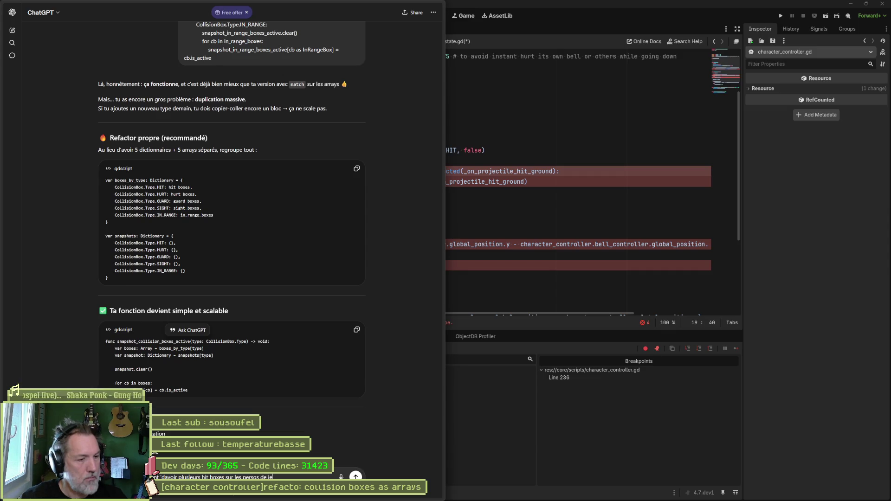
pyautogui.press('Return')
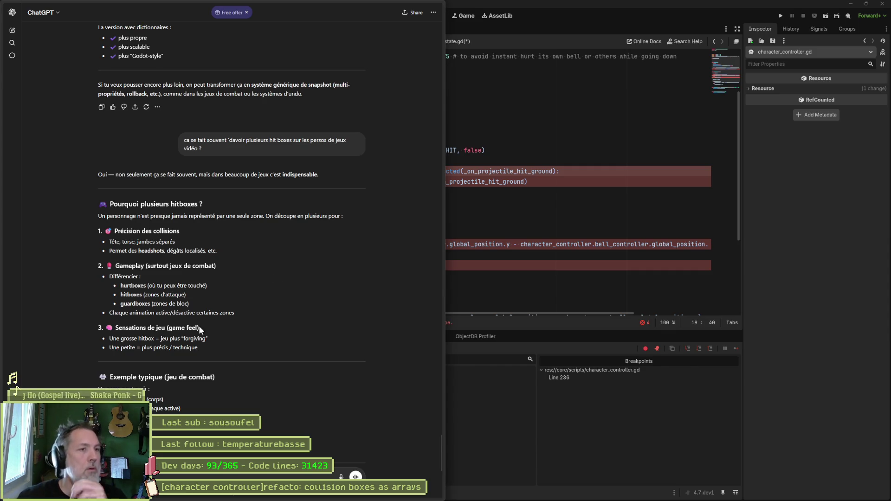
pyautogui.click(408, 7)
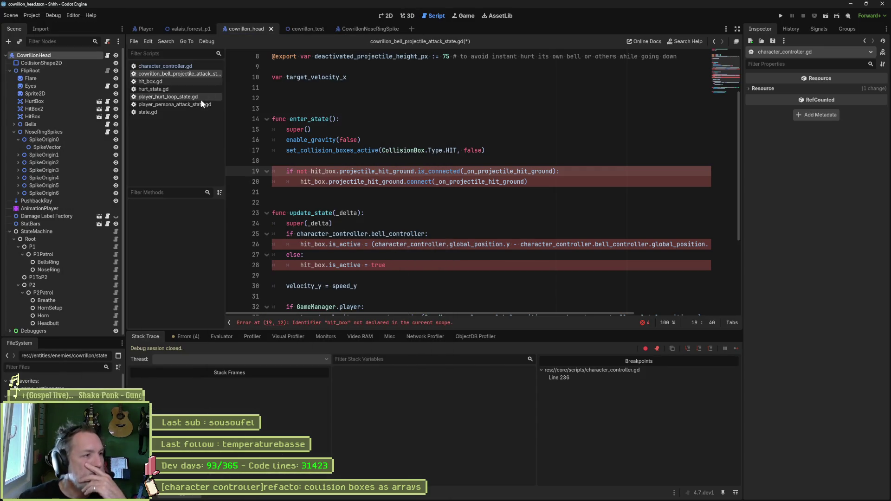
# Open HurtBox.tscn in the 2D view and select its CollisionBox to inspect the RectangleShape2D
pyautogui.click(99, 101)
pyautogui.click(379, 18)
pyautogui.scroll(5, 243, 121)
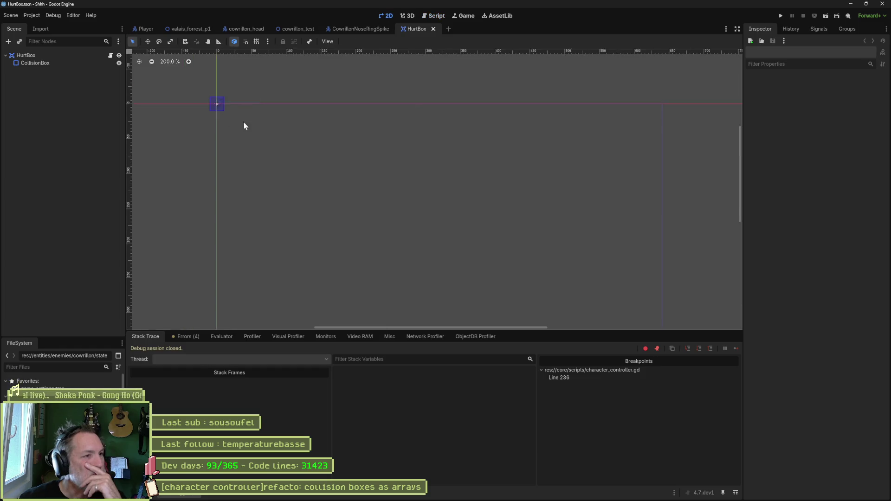
pyautogui.moveTo(234, 102); pyautogui.dragTo(477, 229)
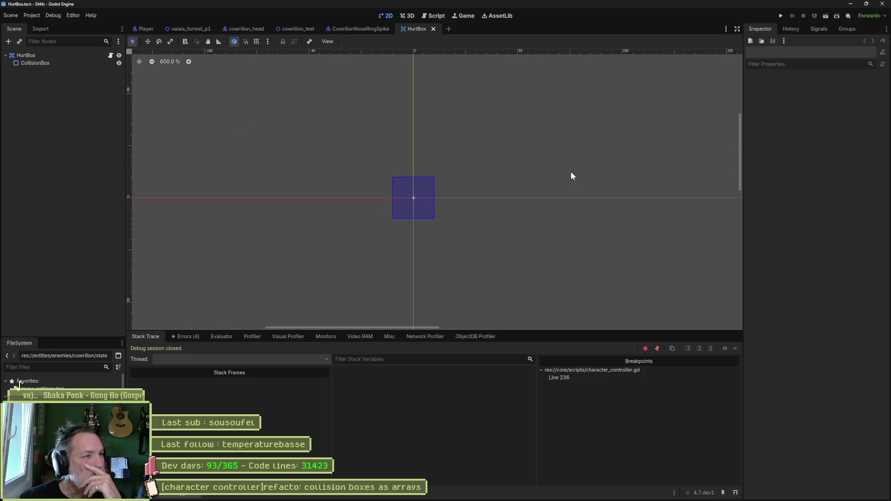
pyautogui.click(38, 60)
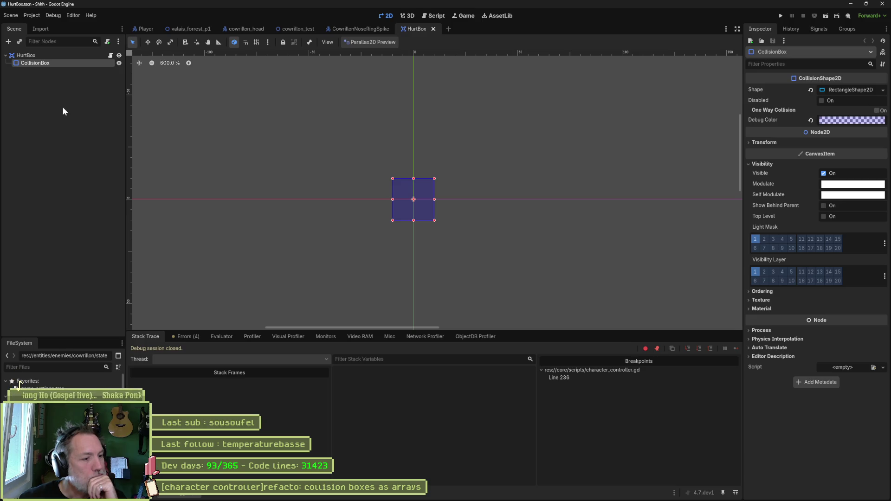
pyautogui.click(239, 29)
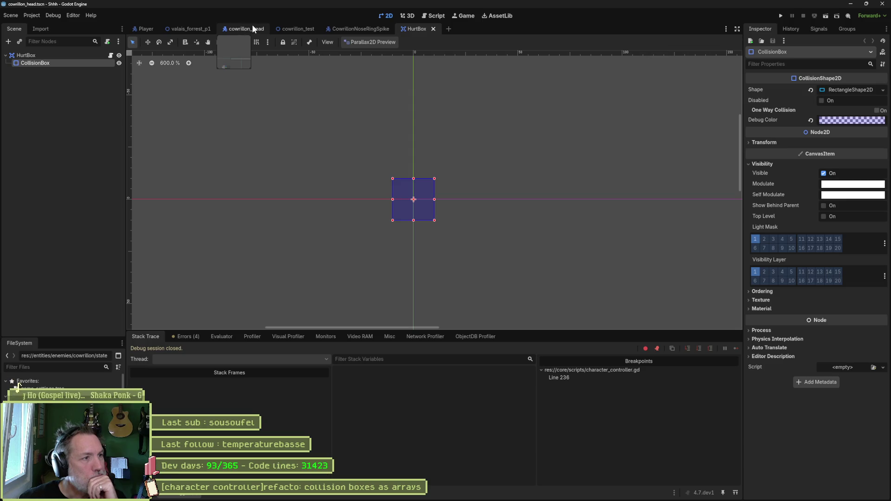
# Look over the cowrillon_head AnimationPlayer tracks and Add Track options, then return to the bell projectile script
pyautogui.click(42, 208)
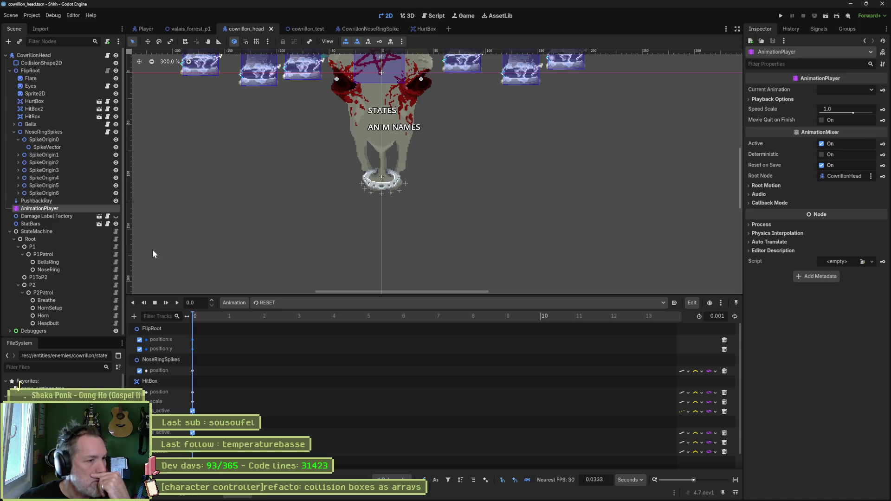
pyautogui.click(135, 317)
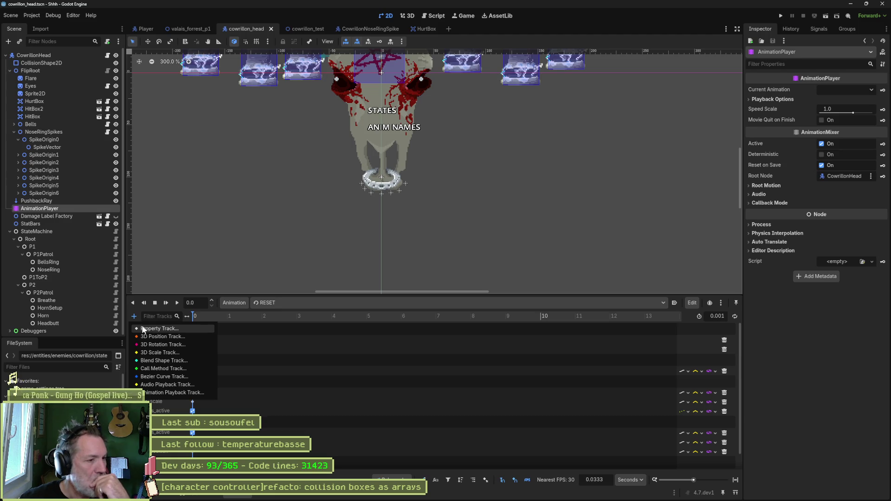
pyautogui.click(52, 137)
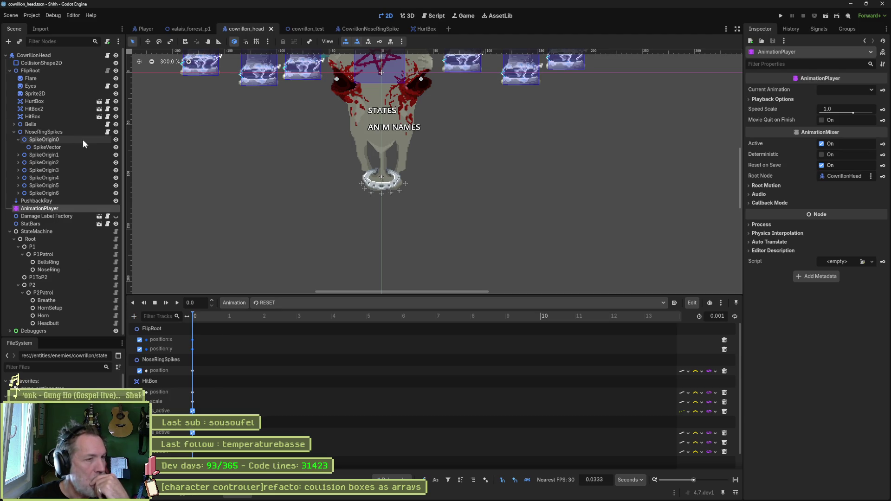
pyautogui.moveTo(278, 126); pyautogui.dragTo(288, 213)
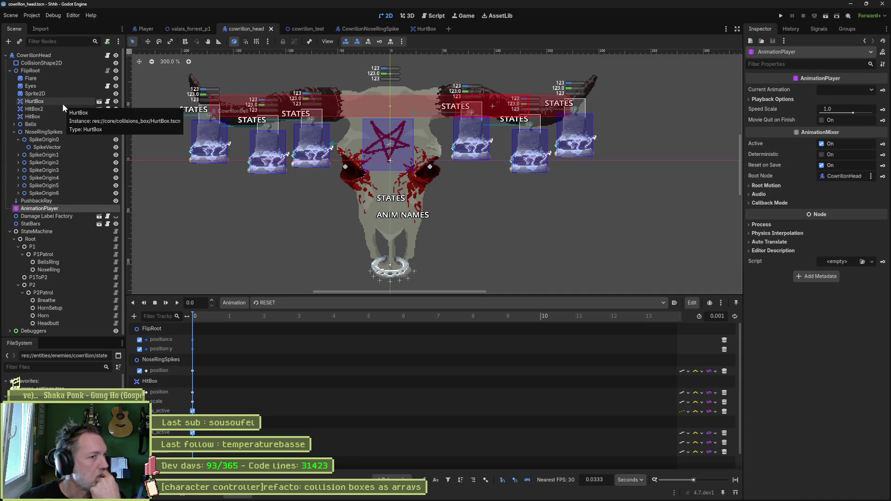
pyautogui.click(433, 17)
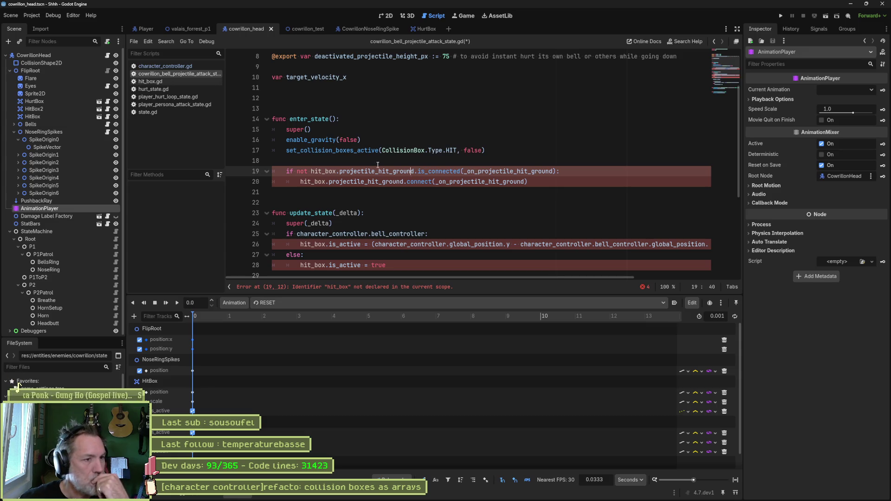
# Search all project files for hit_box and browse through the results
pyautogui.doubleClick(334, 171)
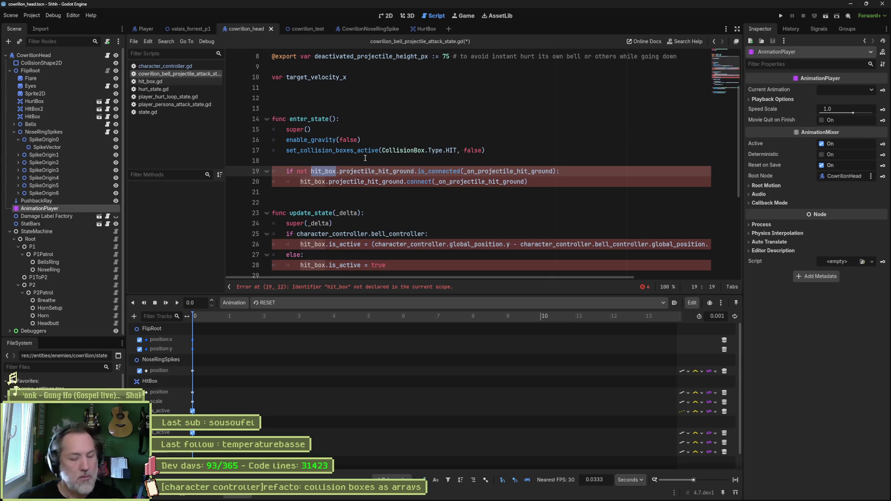
pyautogui.hotkey('ctrl', 'shift', 'f')
pyautogui.click(450, 286)
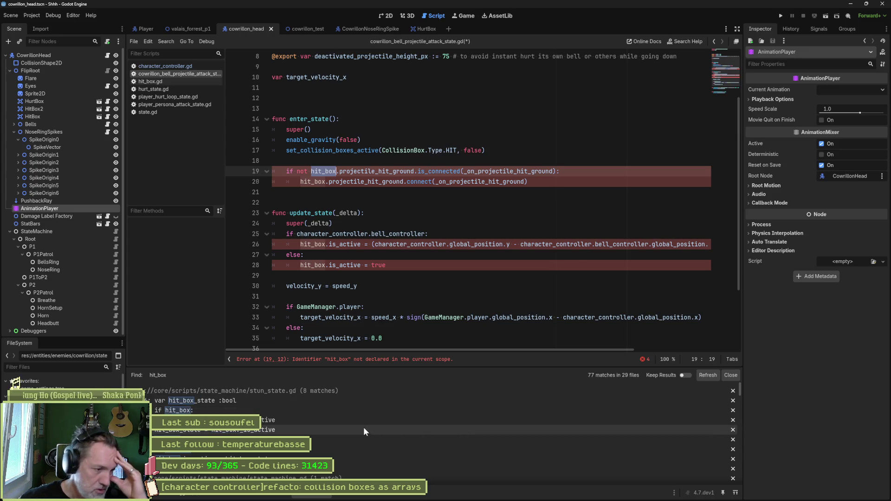
pyautogui.scroll(-2, 231, 430)
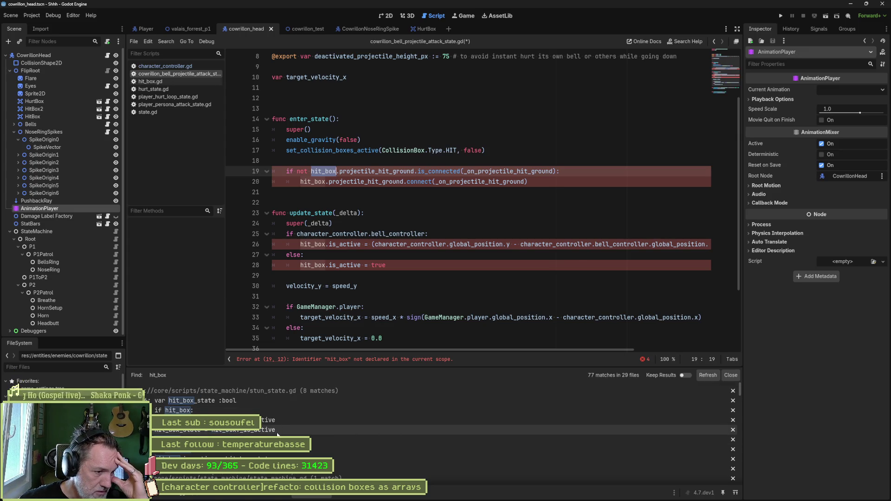
pyautogui.scroll(-3, 309, 438)
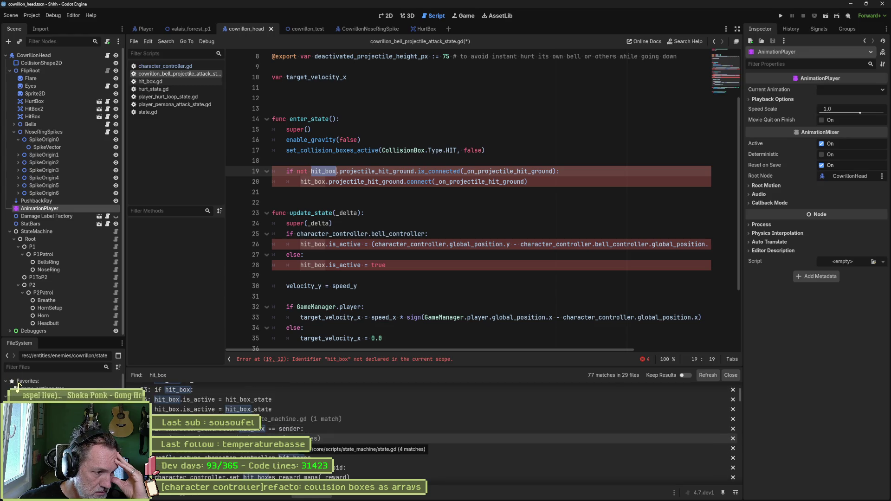
pyautogui.scroll(-1, 308, 438)
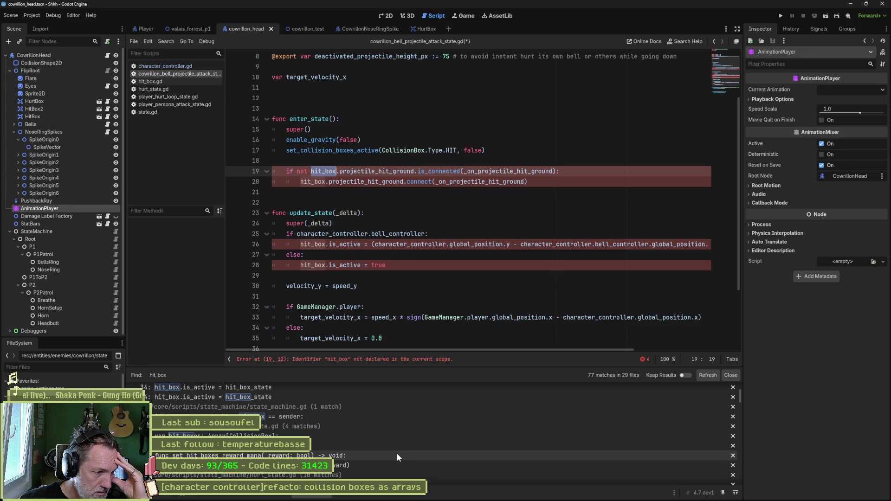
pyautogui.scroll(-3, 393, 457)
pyautogui.scroll(-3, 388, 454)
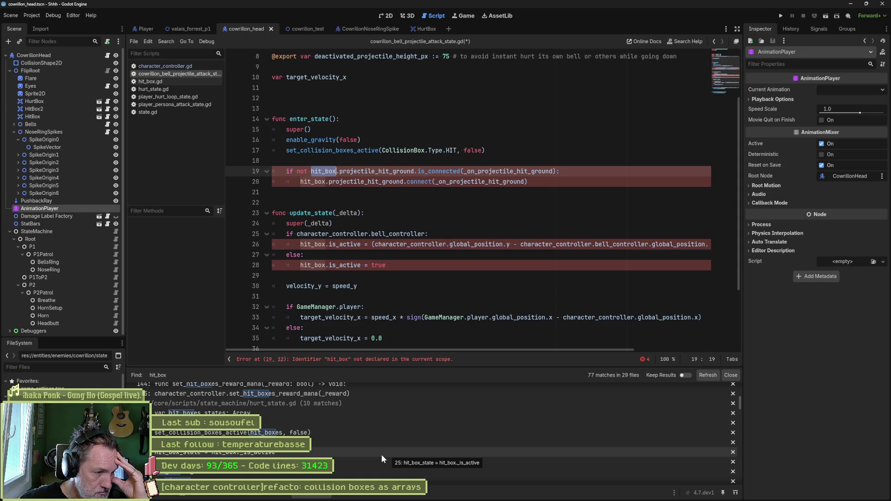
pyautogui.scroll(-5, 380, 455)
pyautogui.scroll(-3, 369, 454)
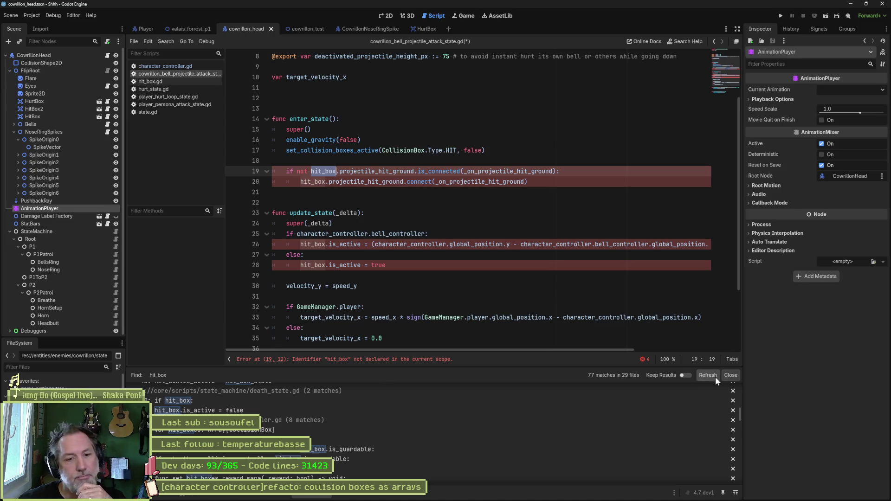
pyautogui.click(502, 207)
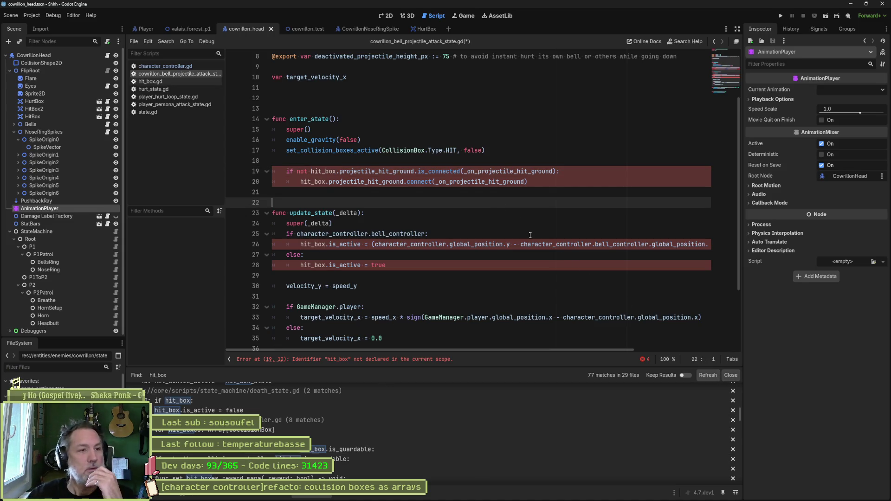
# Select projectile_hit_ground.is_connected and load it into the Find in Files search
pyautogui.doubleClick(391, 172)
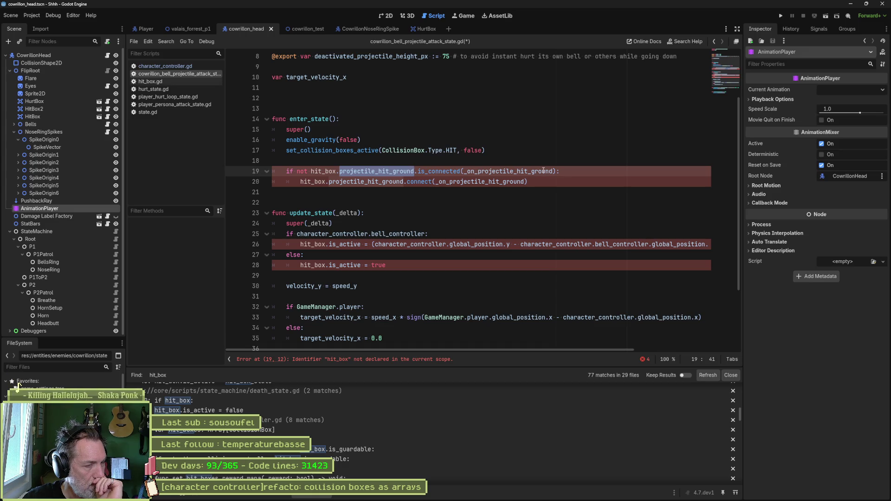
pyautogui.moveTo(544, 171)
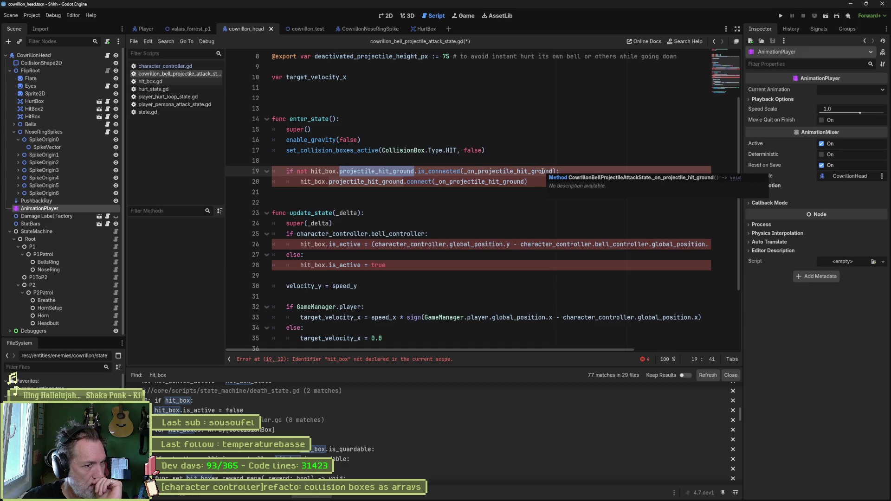
pyautogui.keyDown('shift'); pyautogui.click(462, 172); pyautogui.keyUp('shift')
pyautogui.hotkey('ctrl', 'shift', 'f')
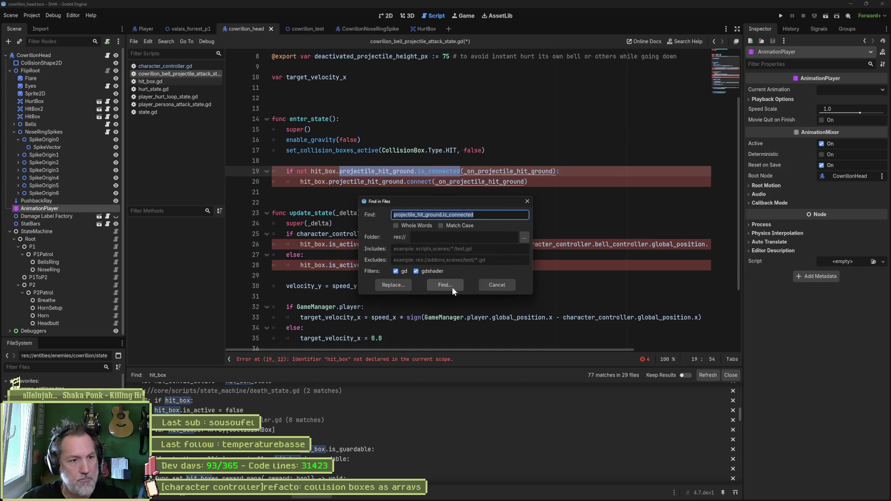
# Run the projectile_hit_ground.is_connected search (4 files) and add a blank line after set_collision_boxes_active
pyautogui.click(444, 284)
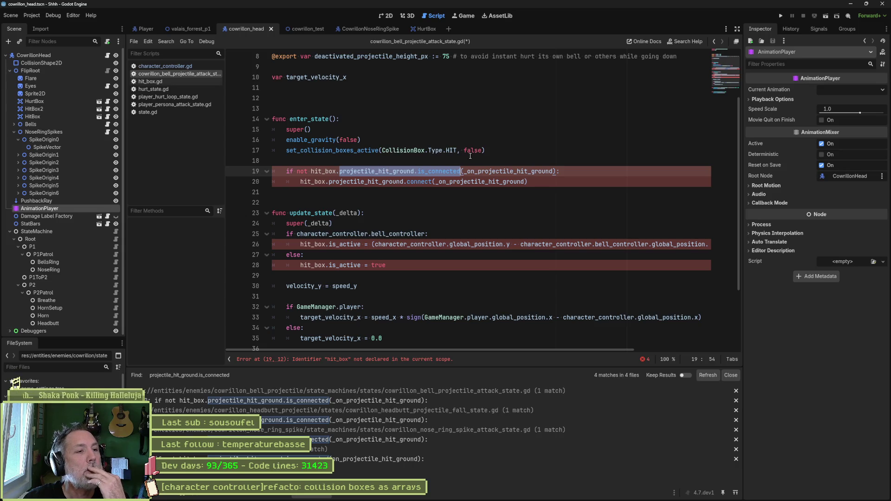
pyautogui.click(505, 155)
pyautogui.press('Return')
pyautogui.press('Return')
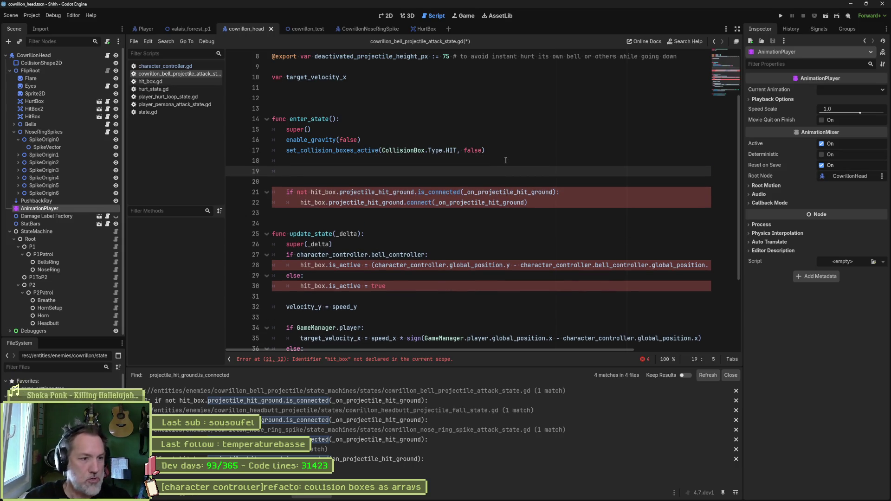
# On line 19, write a connect_hit_boxes_projectile_hit_ground call passing the _on_projectile_hit_ground callback
pyautogui.write('Utils.conne')
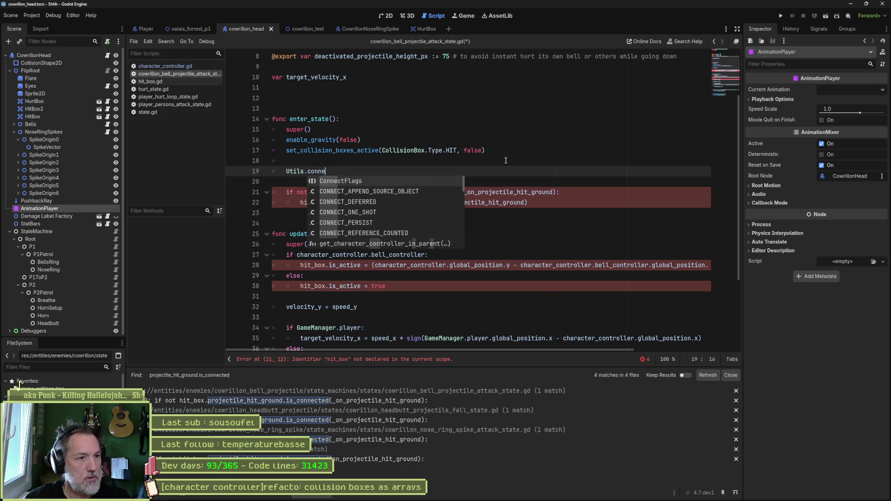
pyautogui.write('ct?')
pyautogui.press('BackSpace')
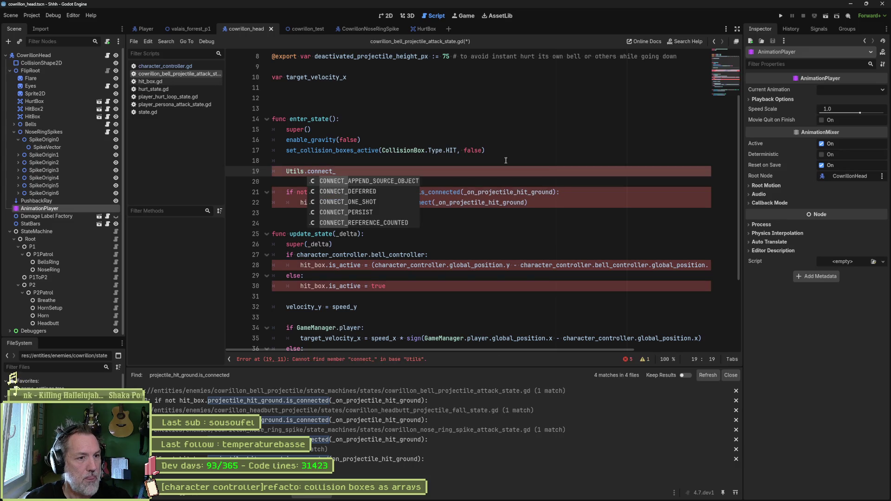
pyautogui.write('hit_boxes_')
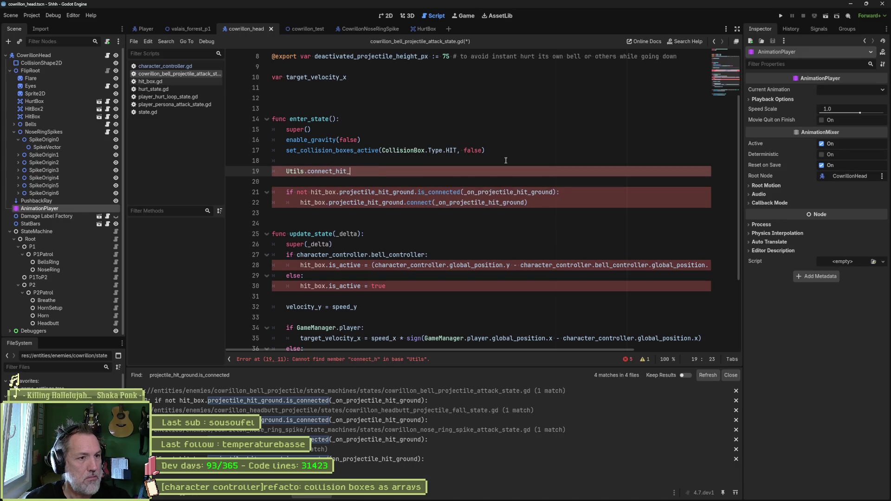
pyautogui.write('projectile_hit_ground')
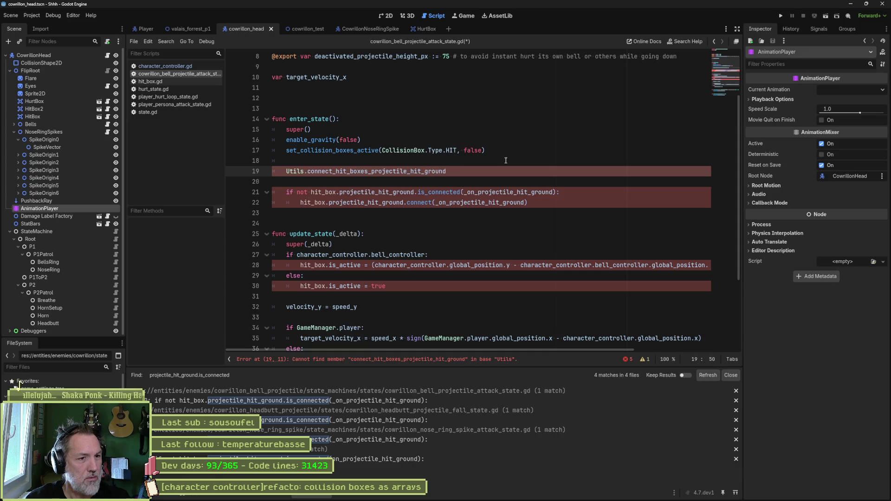
pyautogui.write('(')
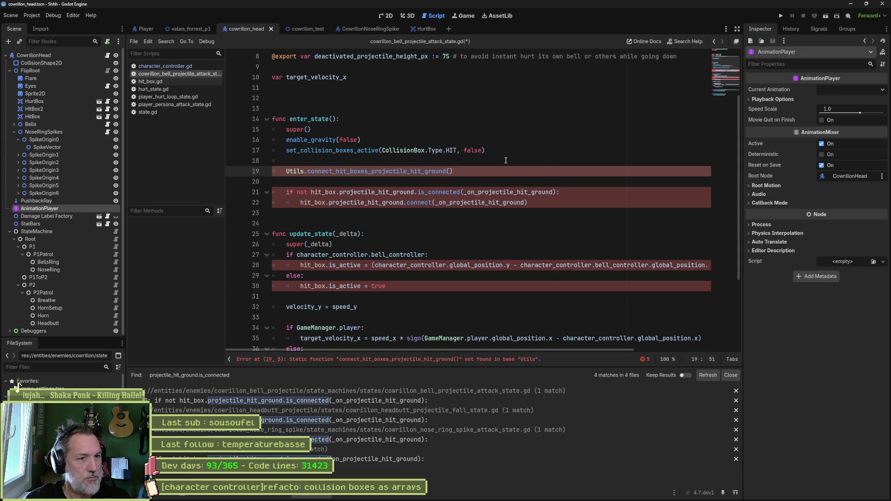
pyautogui.doubleClick(510, 192)
pyautogui.hotkey('ctrl', 'c')
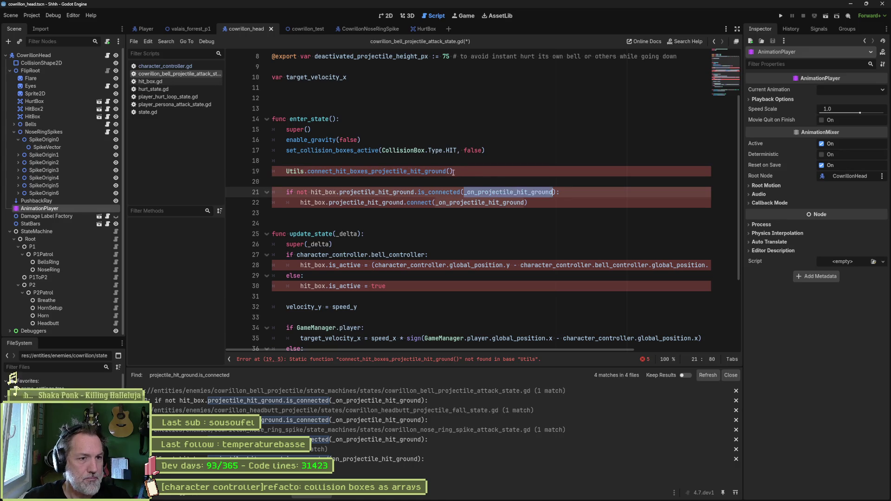
pyautogui.click(449, 172)
pyautogui.hotkey('ctrl', 'v')
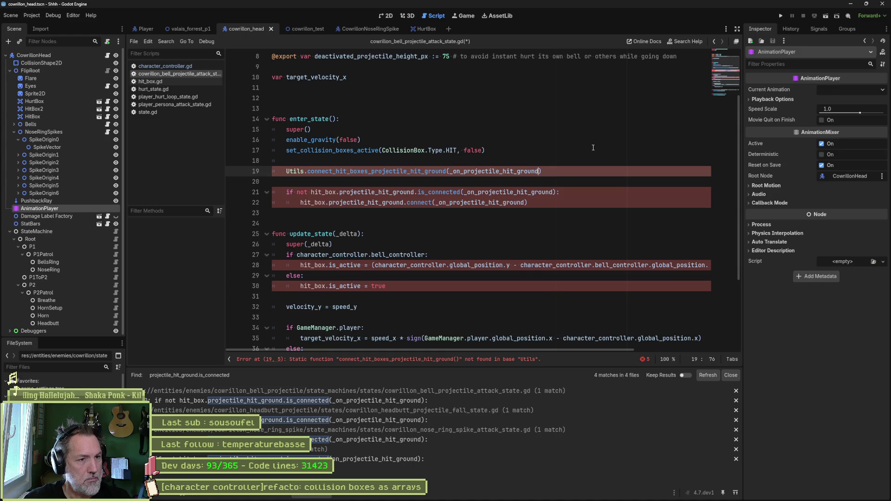
# Replace Utils with character_controller, then copy the function name and open character_controller.gd
pyautogui.doubleClick(296, 171)
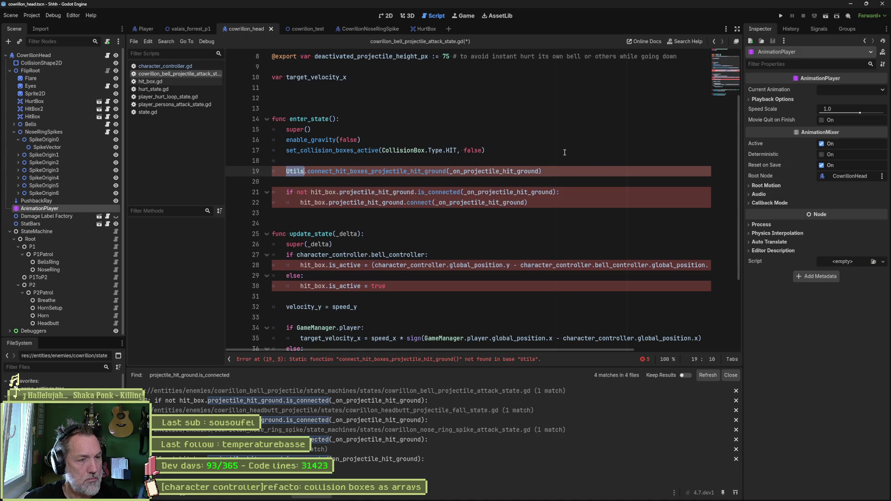
pyautogui.write('character_controller')
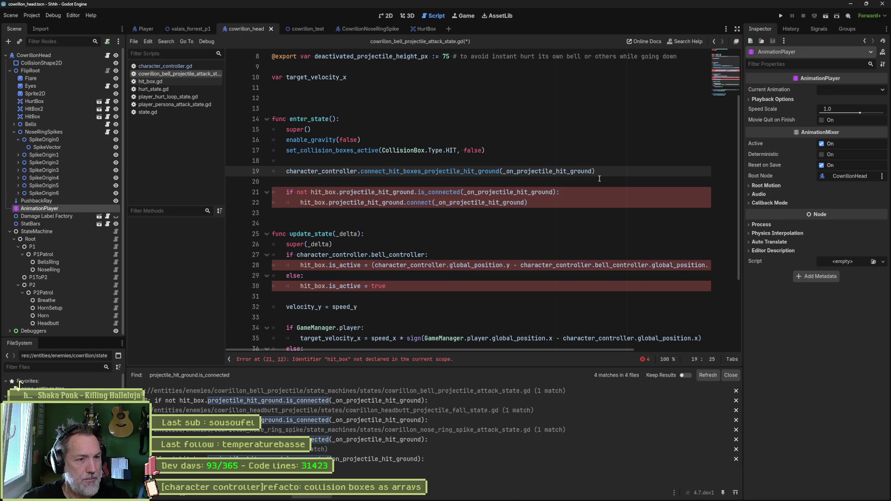
pyautogui.moveTo(361, 171); pyautogui.dragTo(596, 171)
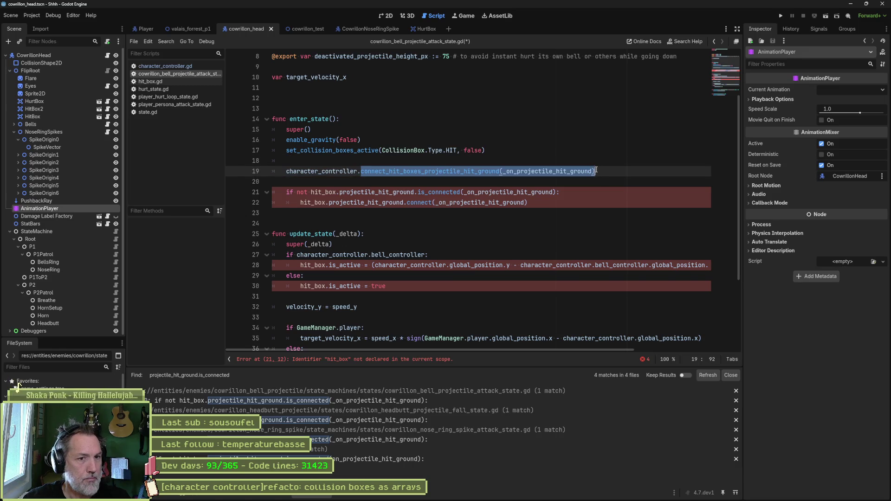
pyautogui.click(177, 66)
pyautogui.click(374, 191)
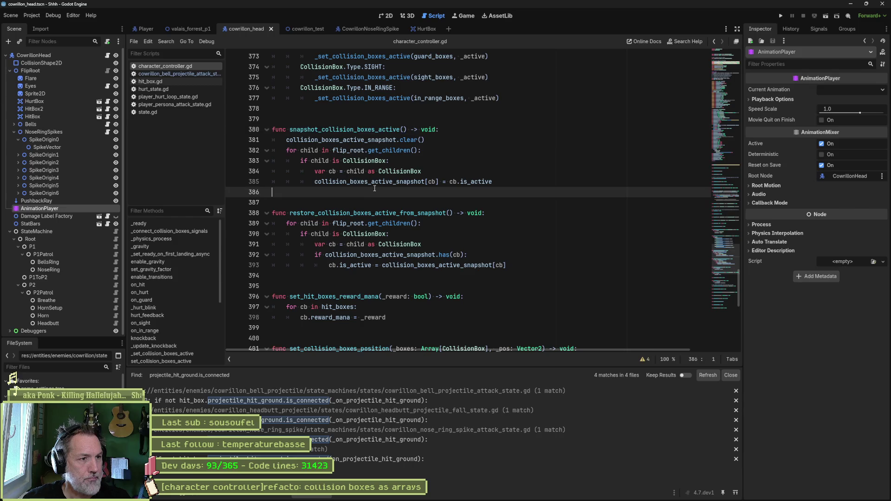
# Add a stub func connect_hit_boxes_projectile_hit_ground() -> void: with a pass body
pyautogui.press('Down')
pyautogui.press('Down')
pyautogui.press('Down')
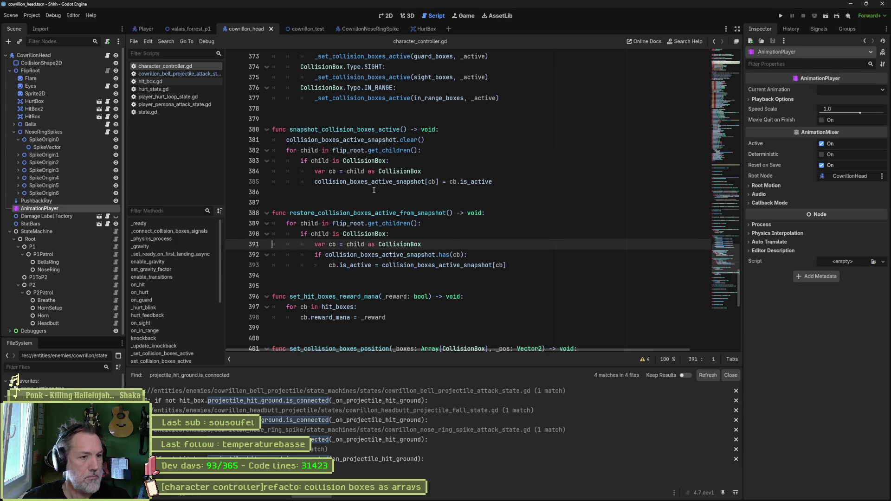
pyautogui.press('Down')
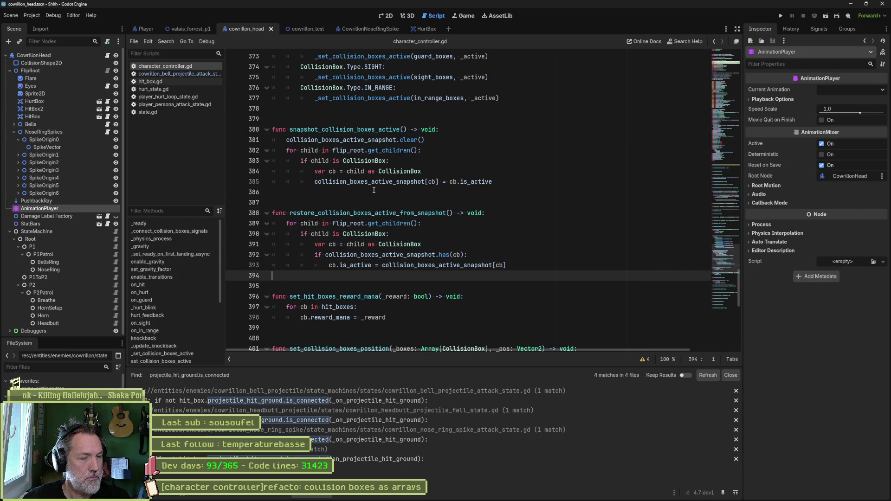
pyautogui.scroll(20, 393, 190)
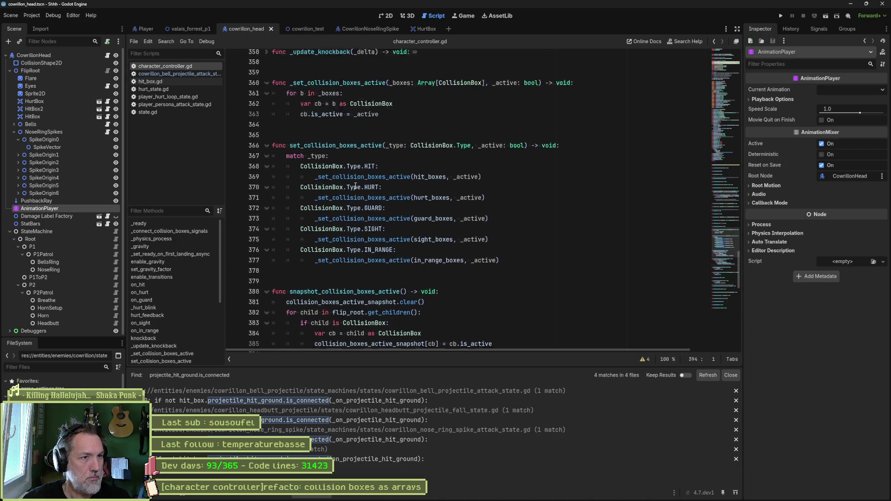
pyautogui.click(355, 244)
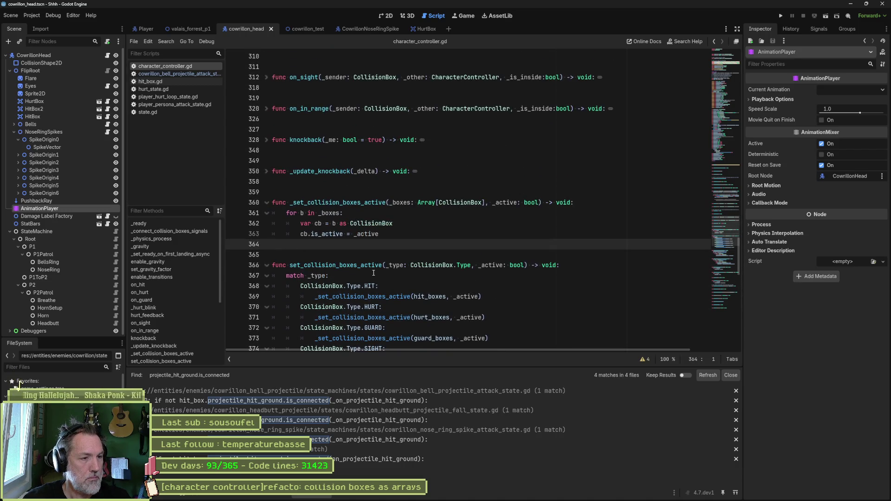
pyautogui.press('Return')
pyautogui.press('Return')
pyautogui.write('func')
pyautogui.hotkey('ctrl', 'v')
pyautogui.write('-')
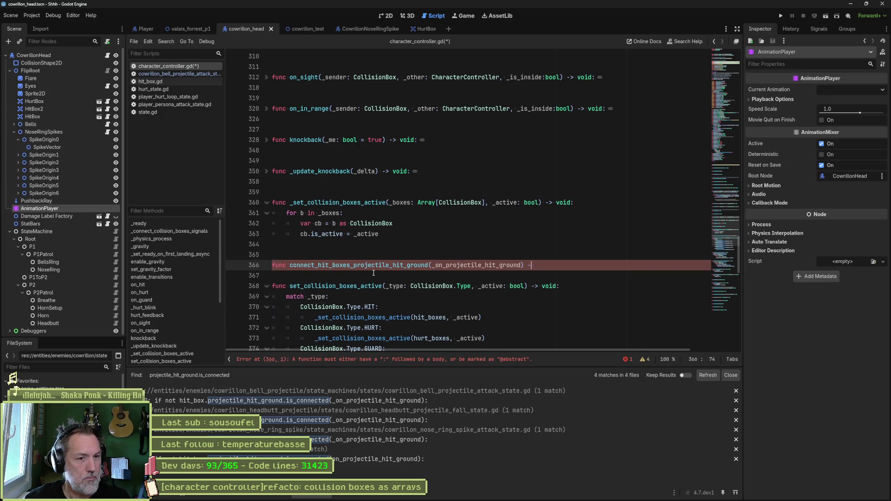
pyautogui.write('> void:')
pyautogui.press('Return')
pyautogui.write('pass')
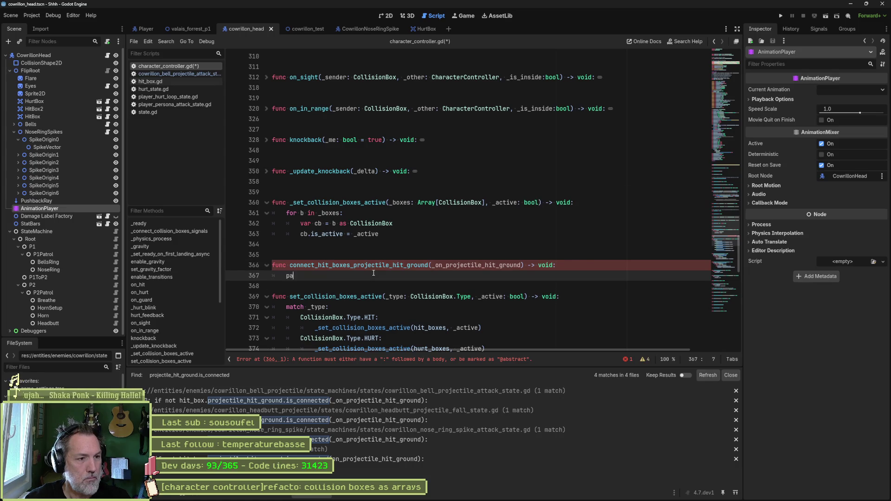
pyautogui.press('Return')
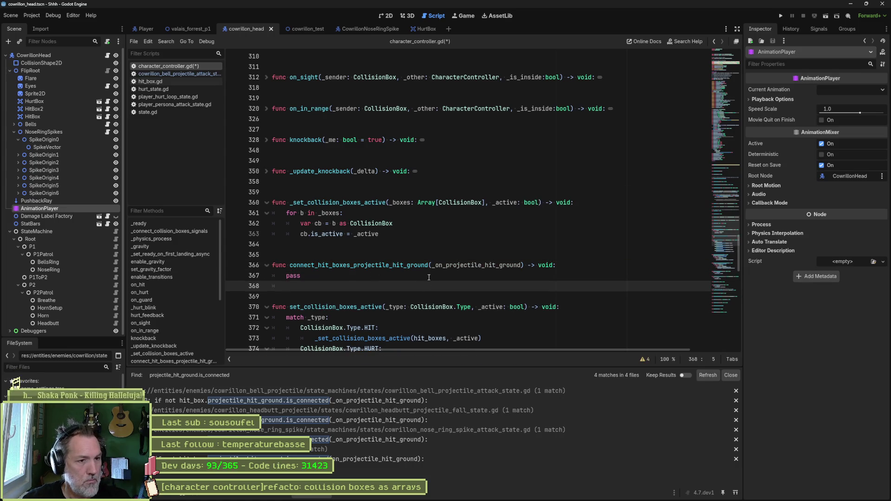
# Copy the existing three-line box loop into the new function, replacing pass
pyautogui.click(560, 268)
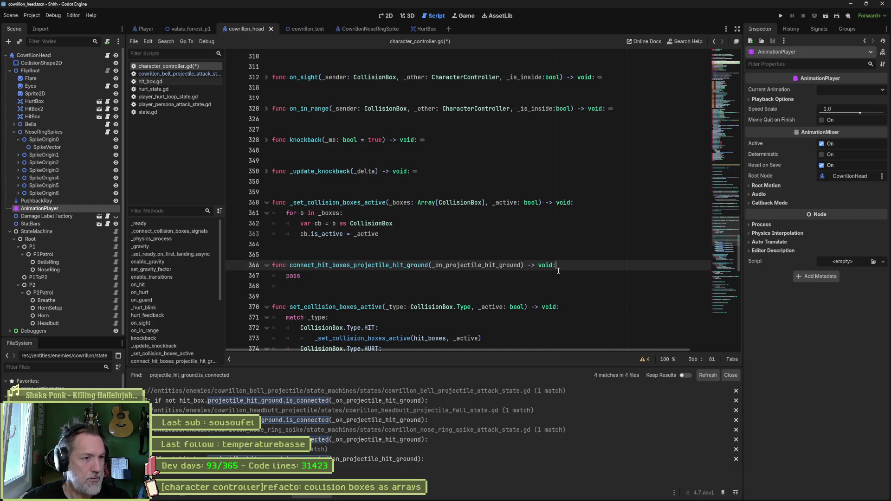
pyautogui.press('Up')
pyautogui.press('Up')
pyautogui.hotkey('shift', 'Up')
pyautogui.hotkey('shift', 'Up')
pyautogui.hotkey('shift', 'Up')
pyautogui.hotkey('shift', 'End')
pyautogui.hotkey('ctrl', 'c')
pyautogui.click(476, 275)
pyautogui.hotkey('shift', 'Home')
pyautogui.hotkey('ctrl', 'v')
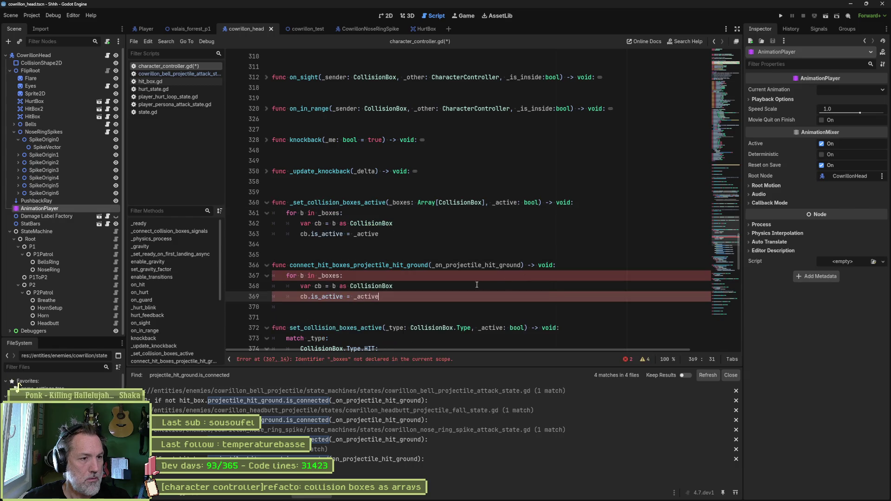
# Type the callback parameter as Callable and change the loop's CollisionBox cast to HitBox
pyautogui.click(522, 265)
pyautogui.write(':')
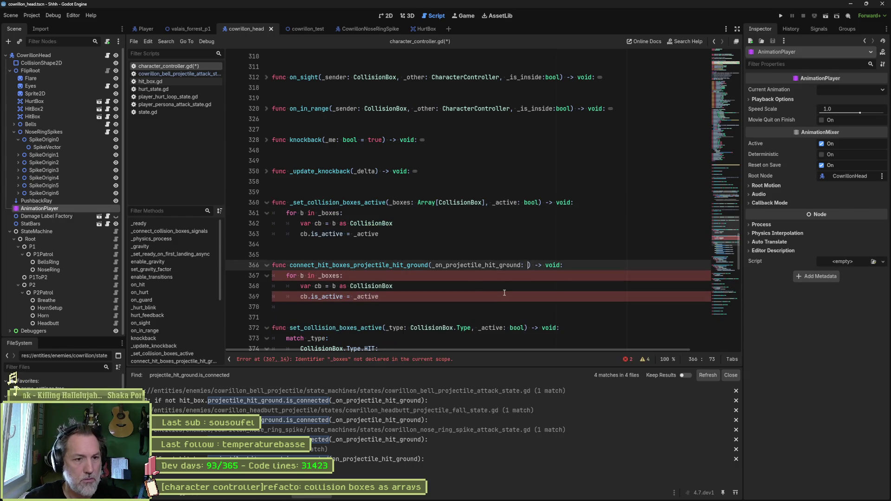
pyautogui.write(' Callable')
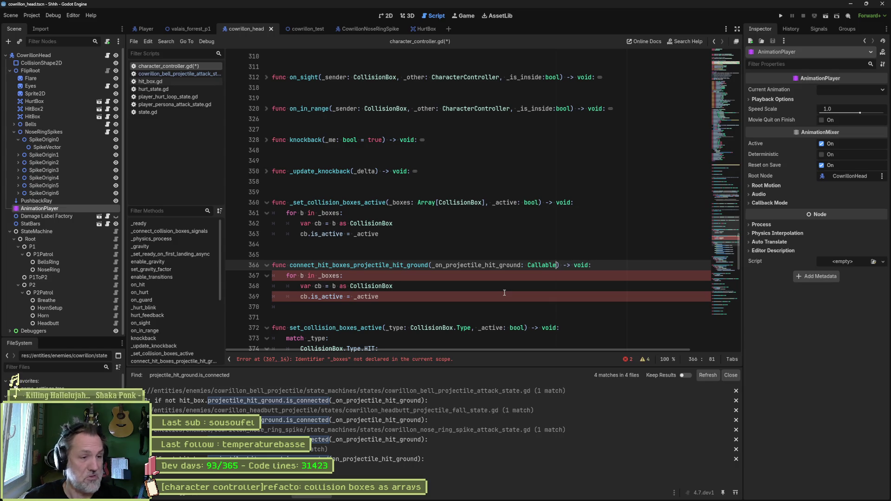
pyautogui.doubleClick(450, 266)
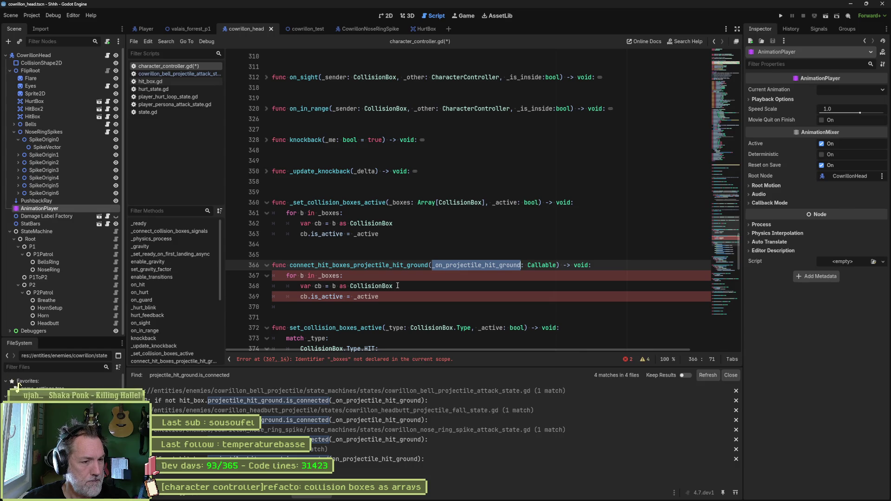
pyautogui.doubleClick(393, 286)
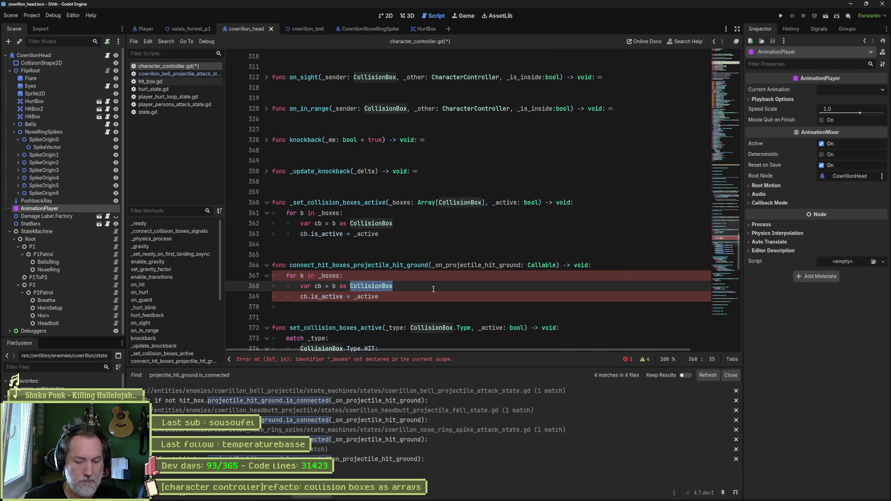
pyautogui.write('HitBox')
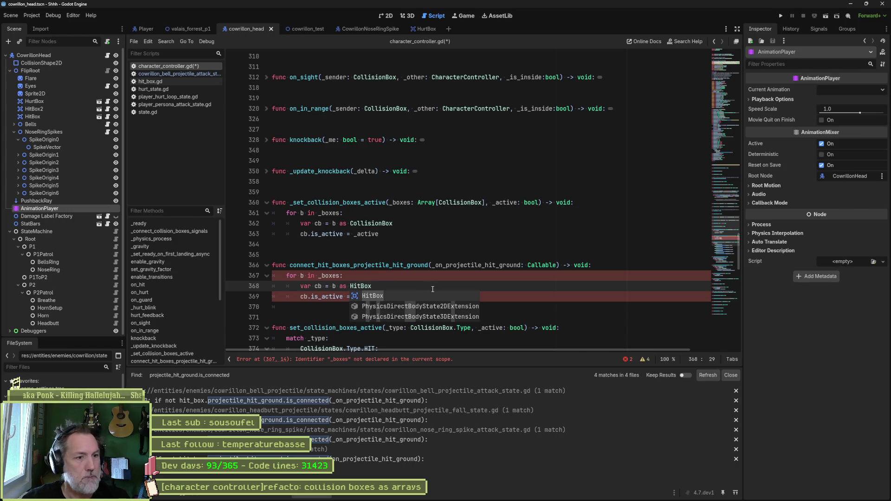
pyautogui.keyDown('ctrl'); pyautogui.click(362, 286); pyautogui.keyUp('ctrl')
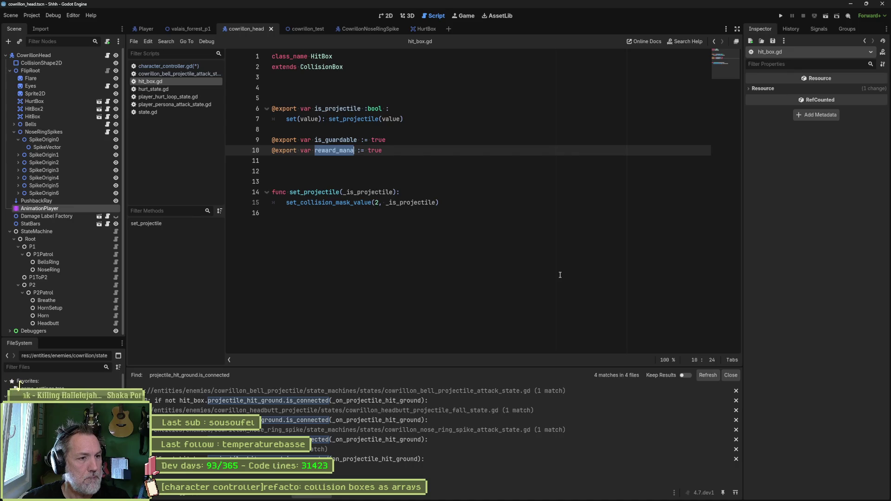
# Start an unfinished 'if cb.' condition on a new line below the HitBox cast
pyautogui.hotkey('alt', 'Left')
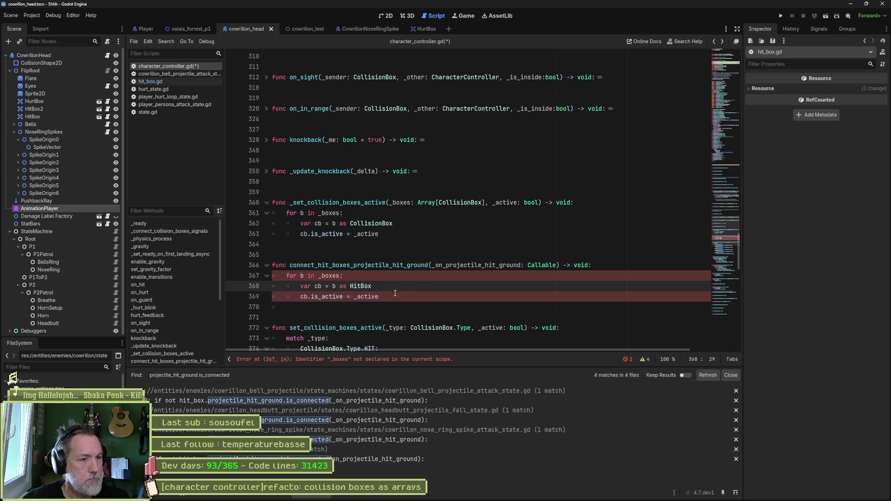
pyautogui.press('Return')
pyautogui.write('if cb.')
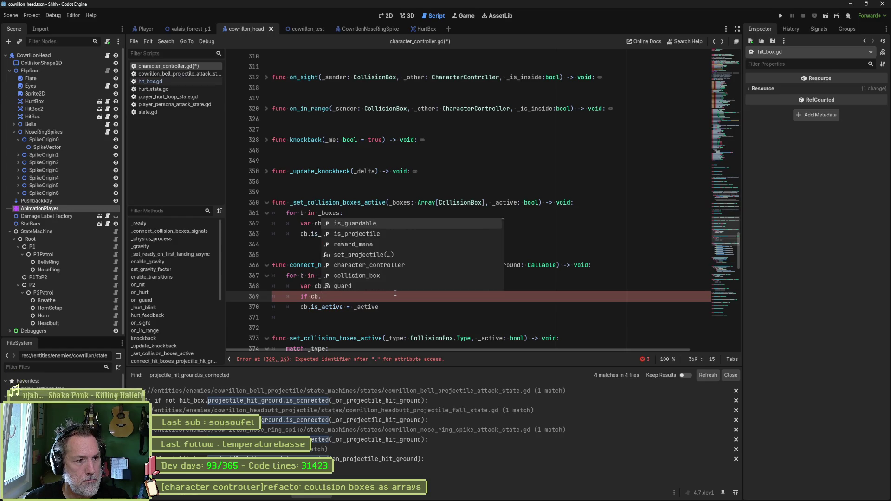
pyautogui.write('on')
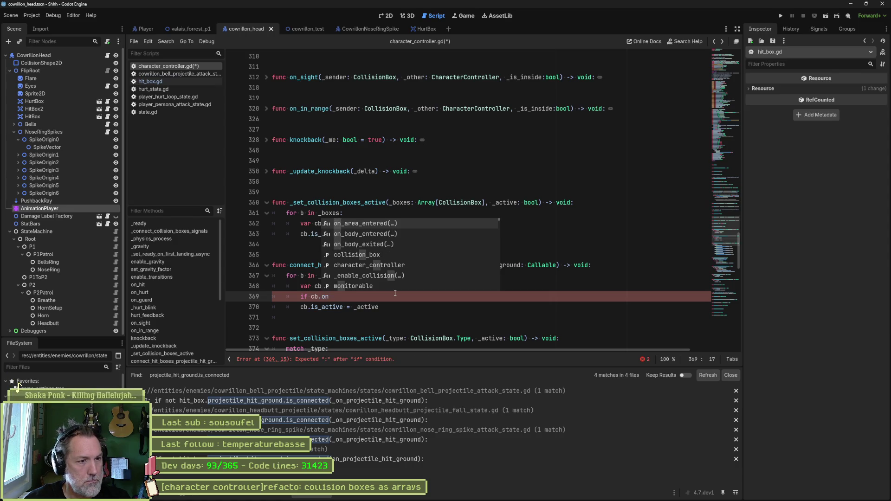
pyautogui.press('BackSpace')
pyautogui.press('BackSpace')
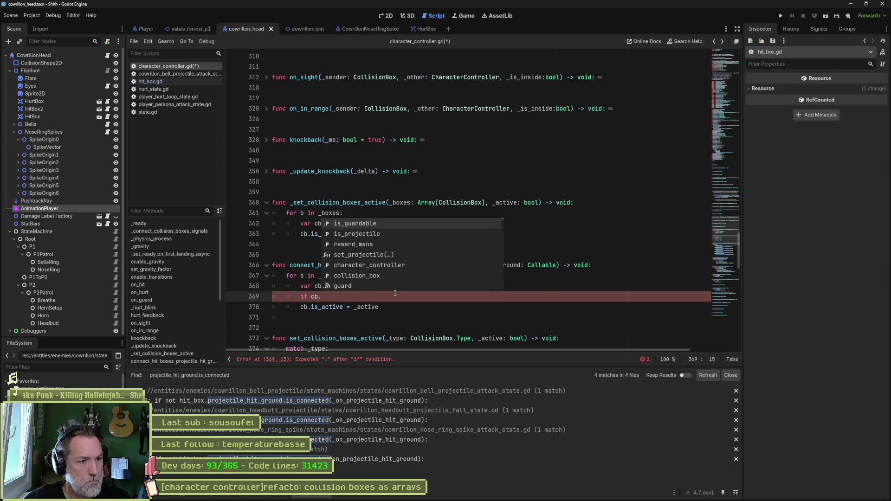
# Close player_persona_attack_state.gd and copy lines 20–22 from the bell projectile attack state
pyautogui.click(191, 105)
pyautogui.middleClick(190, 105)
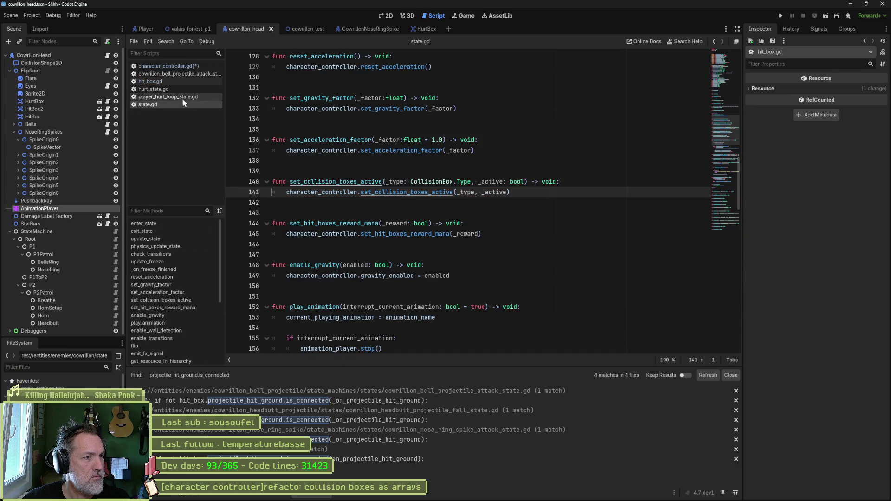
pyautogui.click(182, 97)
pyautogui.click(182, 89)
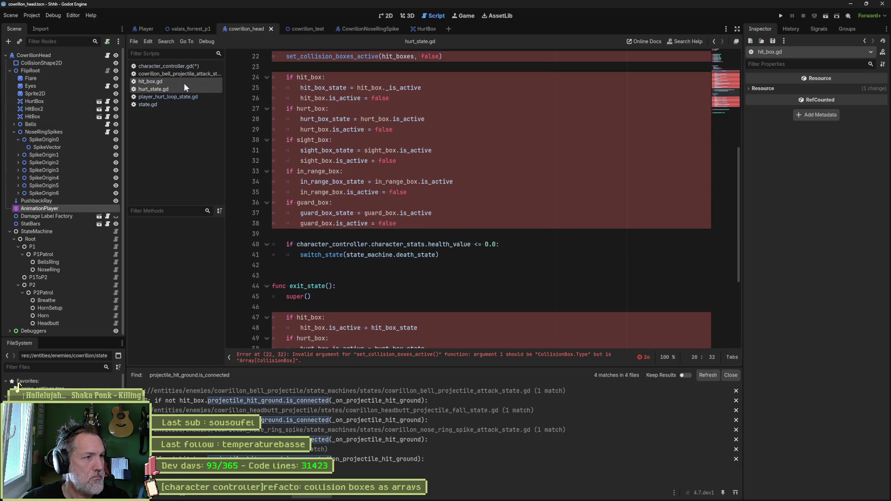
pyautogui.click(184, 82)
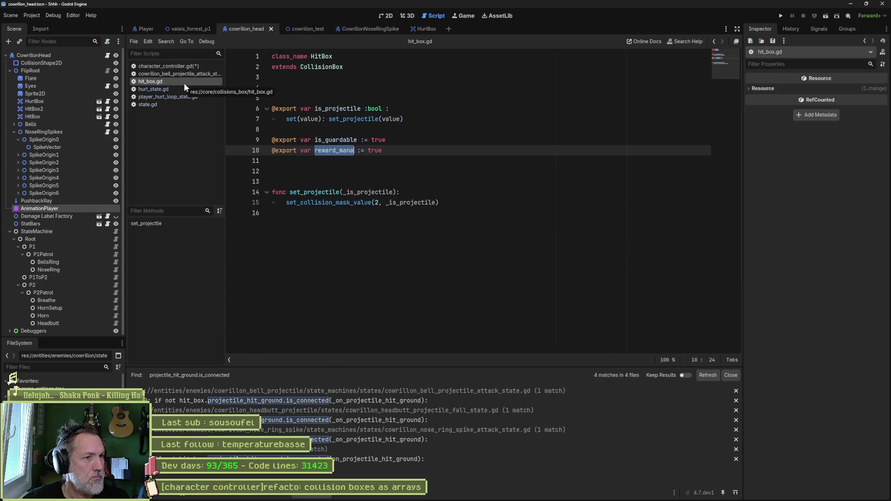
pyautogui.click(187, 74)
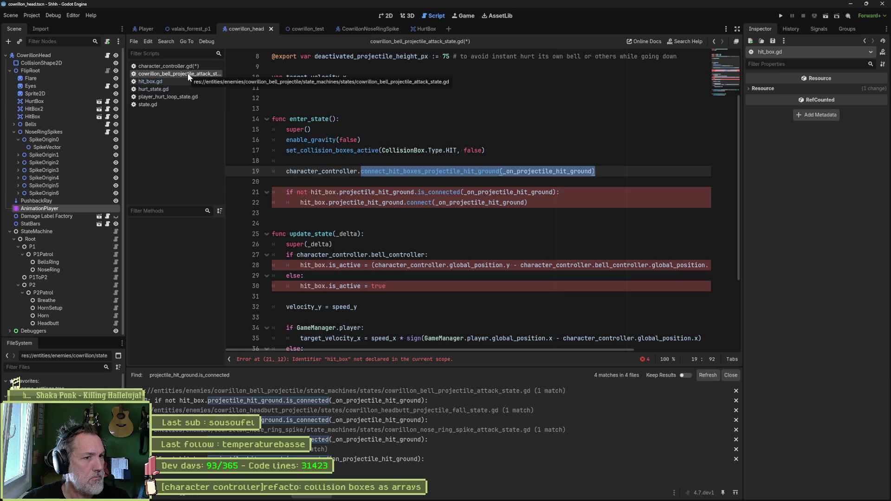
pyautogui.moveTo(579, 202); pyautogui.dragTo(588, 181)
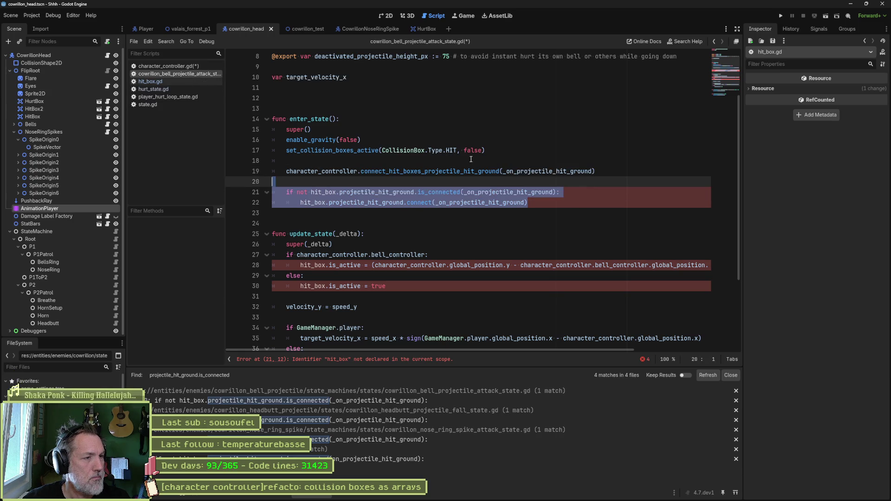
pyautogui.click(203, 66)
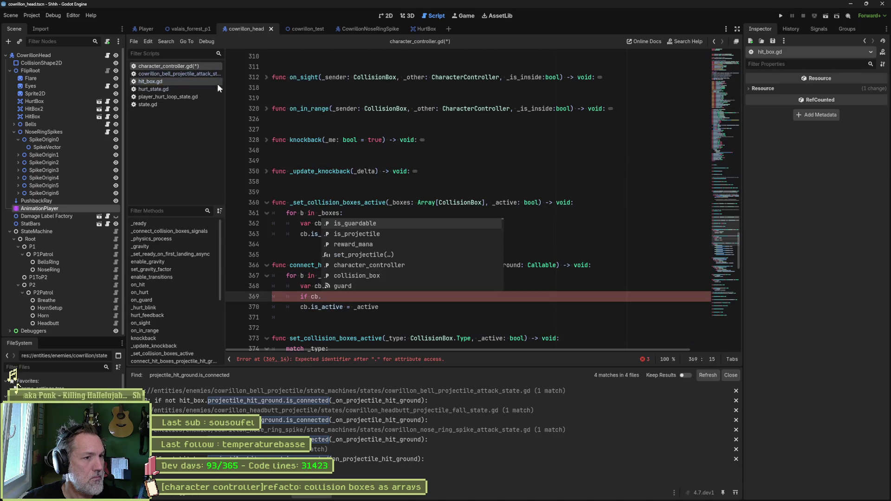
# Paste the copied hit-ground connection lines over lines 369–370 and indent them one level
pyautogui.click(394, 194)
pyautogui.moveTo(400, 306); pyautogui.dragTo(274, 296)
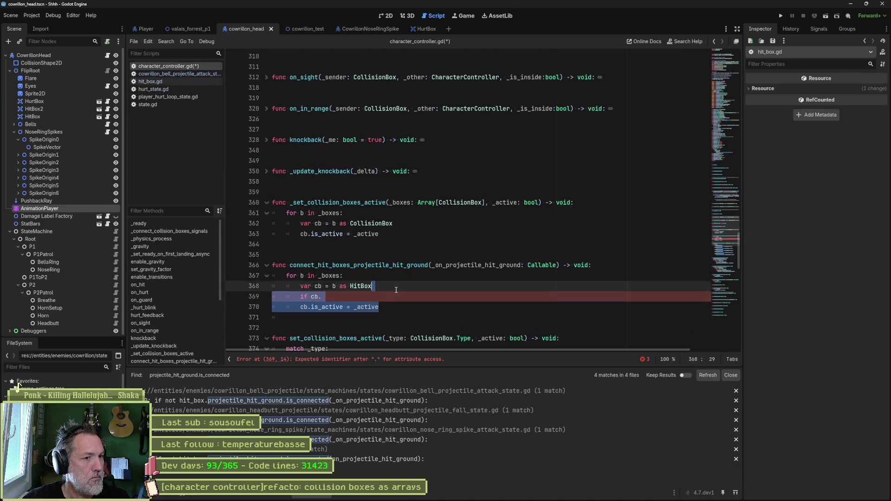
pyautogui.hotkey('ctrl', 'v')
pyautogui.hotkey('shift', 'Up')
pyautogui.press('Tab')
# Replace hit_box with cb on both pasted lines 369 and 370
pyautogui.click(424, 291)
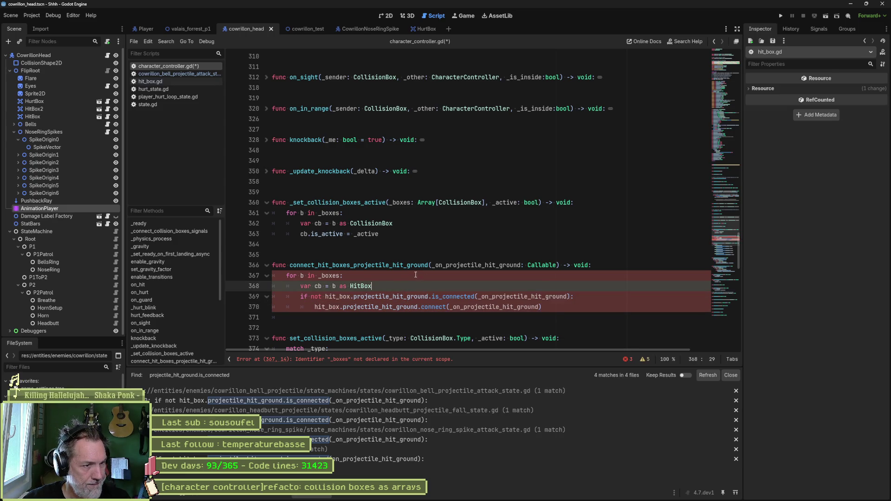
pyautogui.doubleClick(318, 286)
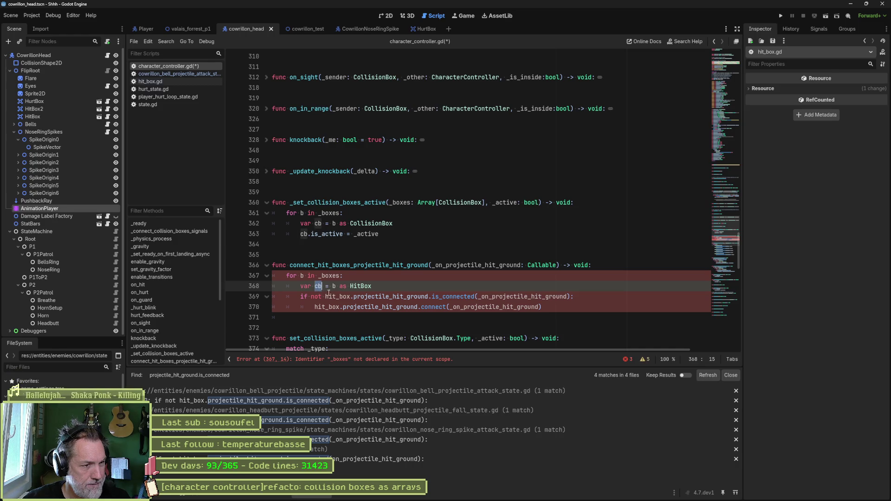
pyautogui.doubleClick(330, 296)
pyautogui.hotkey('ctrl', 'v')
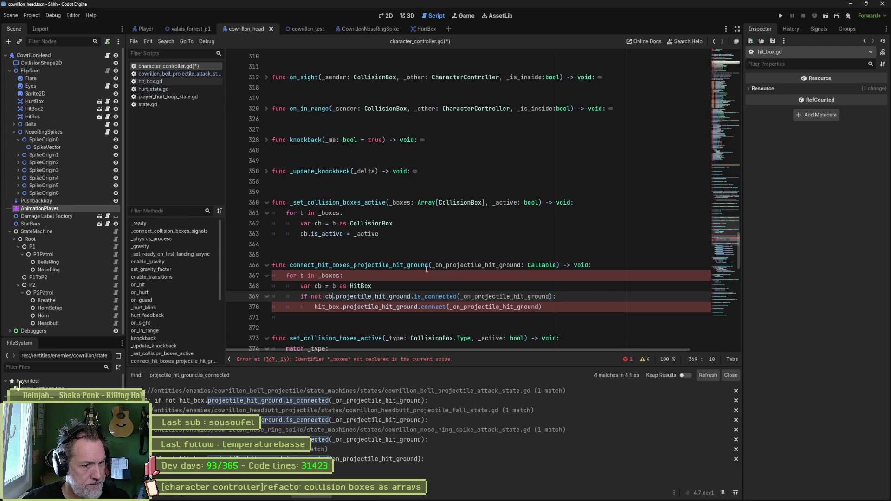
pyautogui.press('Down')
pyautogui.hotkey('ctrl', 'd')
pyautogui.hotkey('ctrl', 'v')
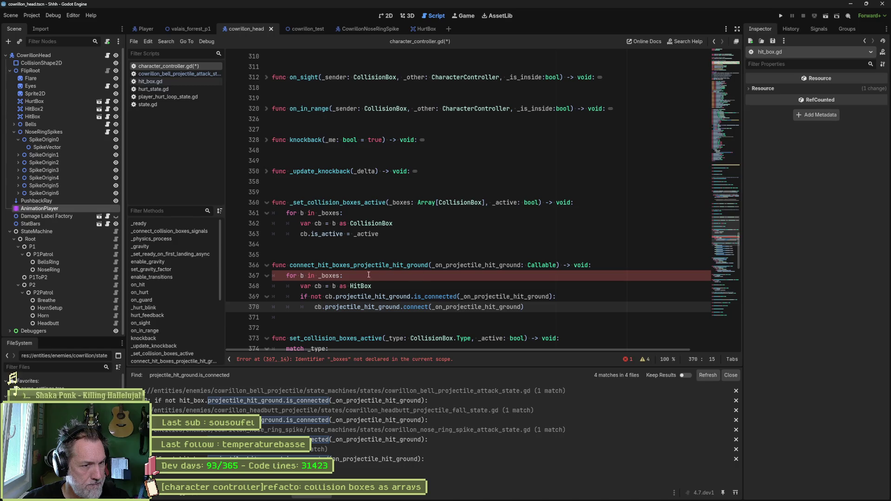
# Make the loop 'for cb in hit_boxes' and delete the var cb cast line
pyautogui.click(324, 275)
pyautogui.doubleClick(334, 276)
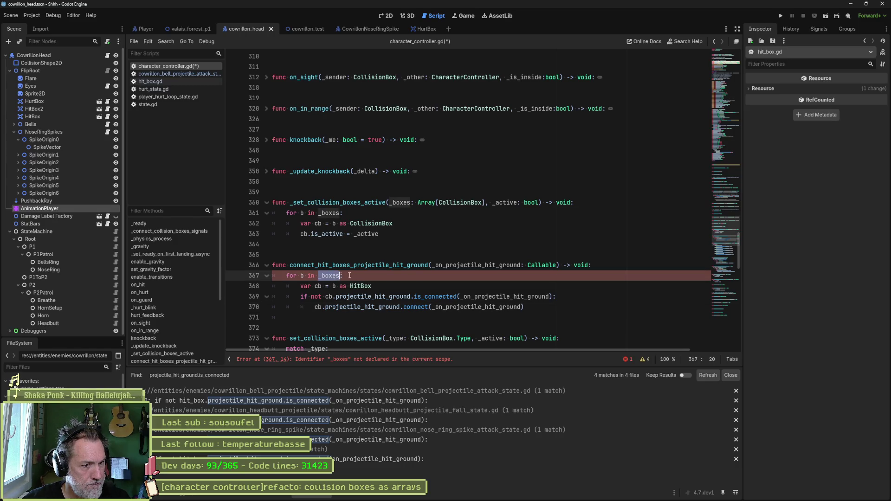
pyautogui.write('hit')
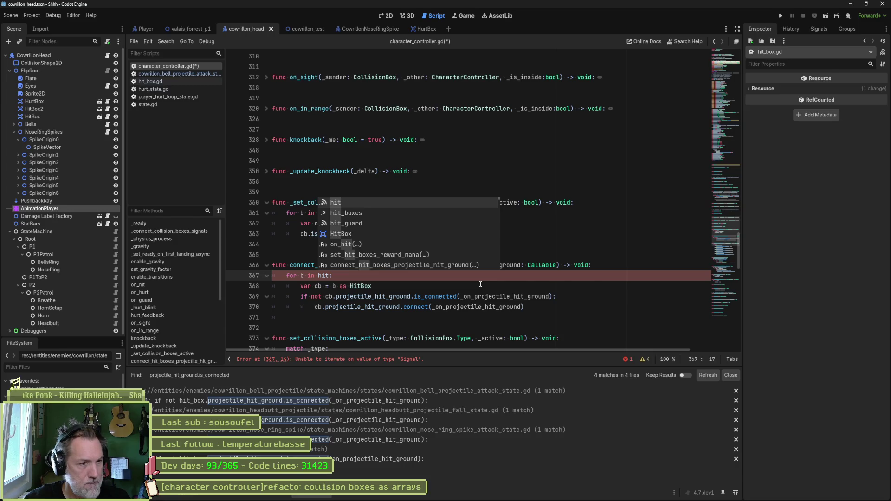
pyautogui.press('Down')
pyautogui.press('Return')
pyautogui.press('Down')
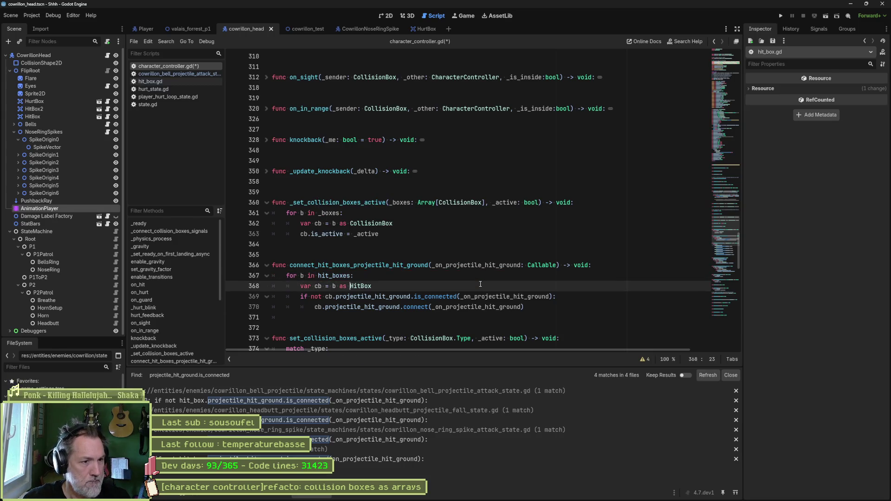
pyautogui.hotkey('ctrl', 'shift', 'k')
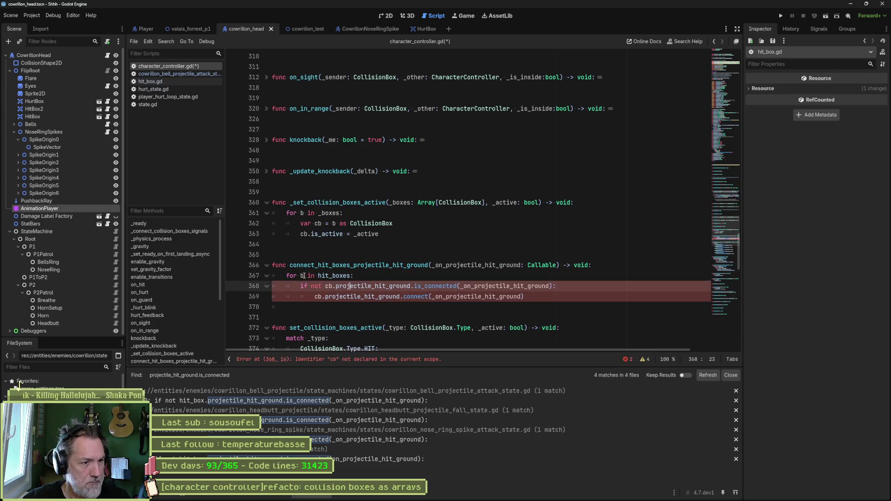
pyautogui.press('Up')
pyautogui.write('c')
pyautogui.moveTo(441, 286)
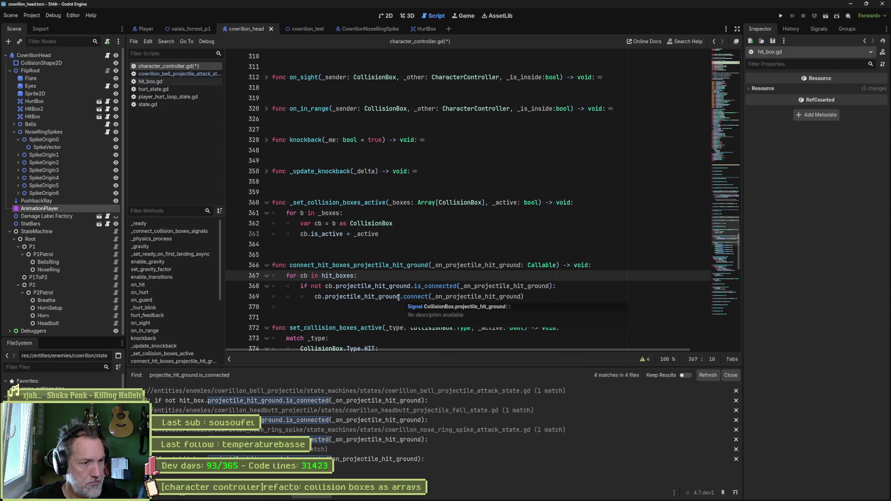
pyautogui.click(182, 75)
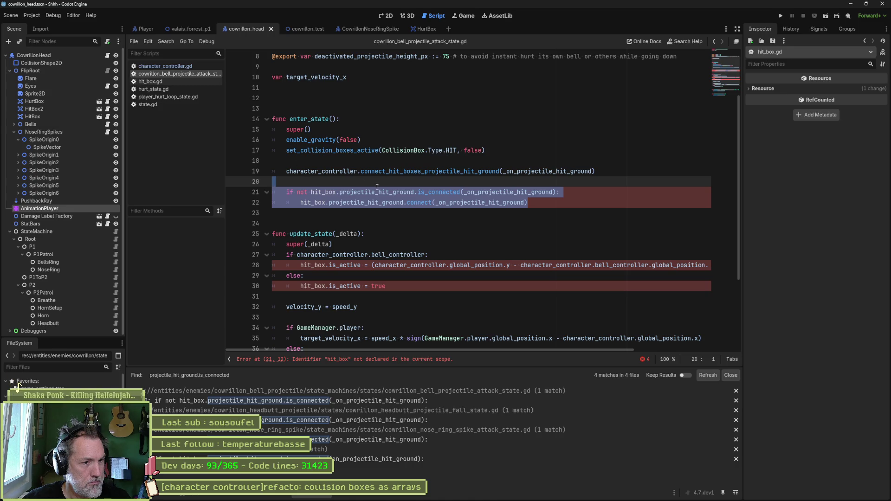
# Delete the old 'if not hit_box' hit-ground connection check and its blank lines from enter_state
pyautogui.click(388, 177)
pyautogui.press('Delete')
pyautogui.hotkey('ctrl', 'shift', 'k')
pyautogui.hotkey('ctrl', 'shift', 'k')
pyautogui.press('Up')
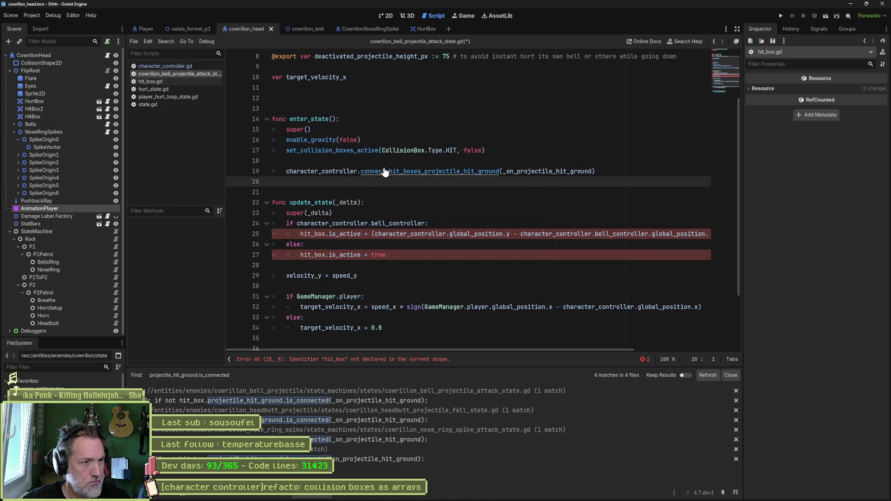
pyautogui.press('BackSpace')
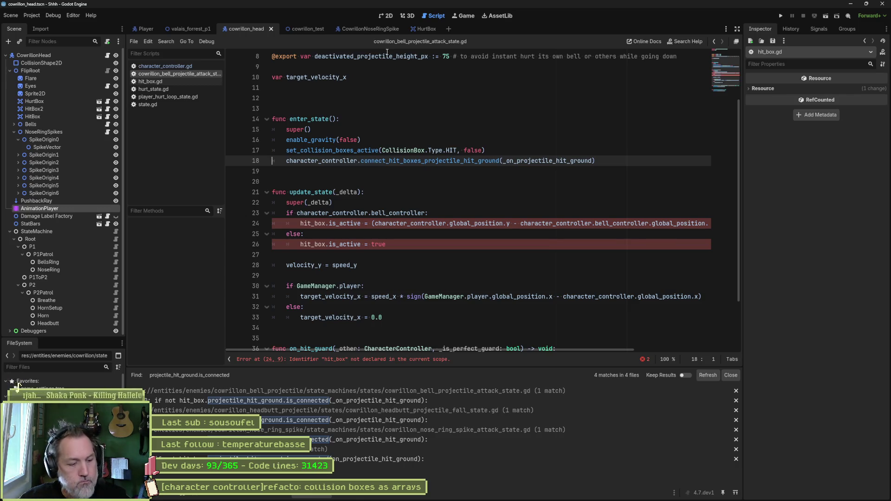
pyautogui.moveTo(336, 38)
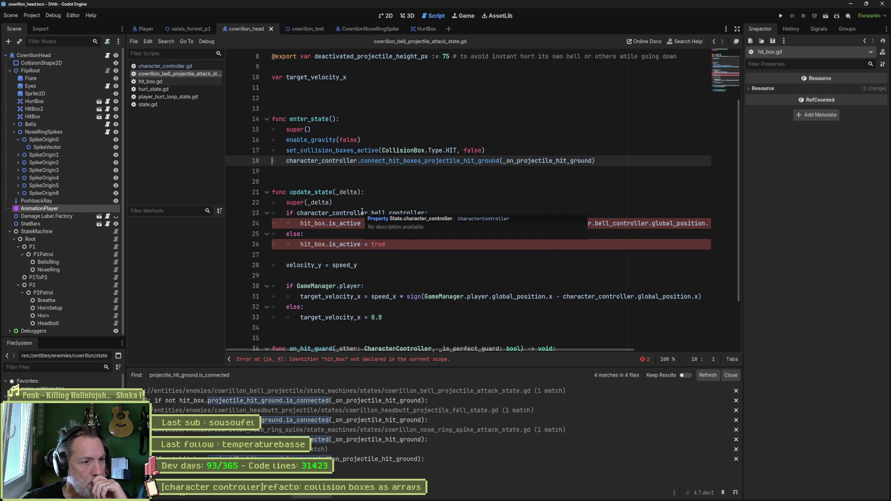
pyautogui.click(393, 203)
pyautogui.moveTo(460, 165)
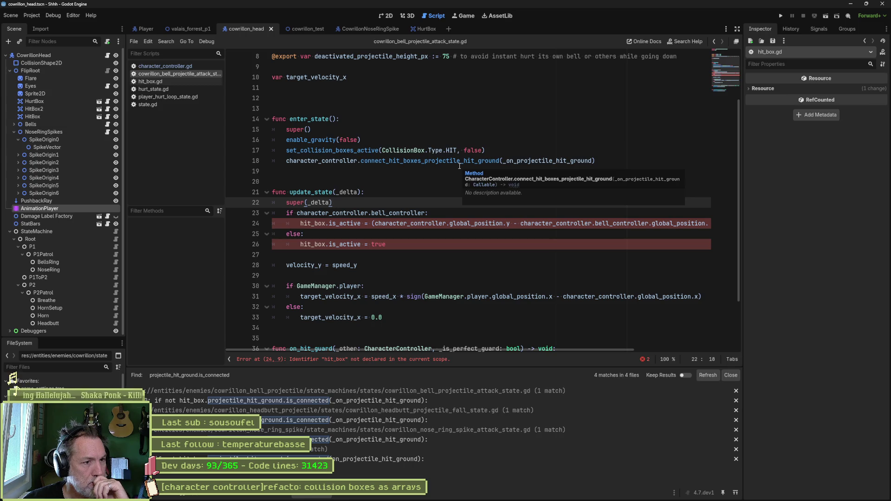
pyautogui.click(470, 215)
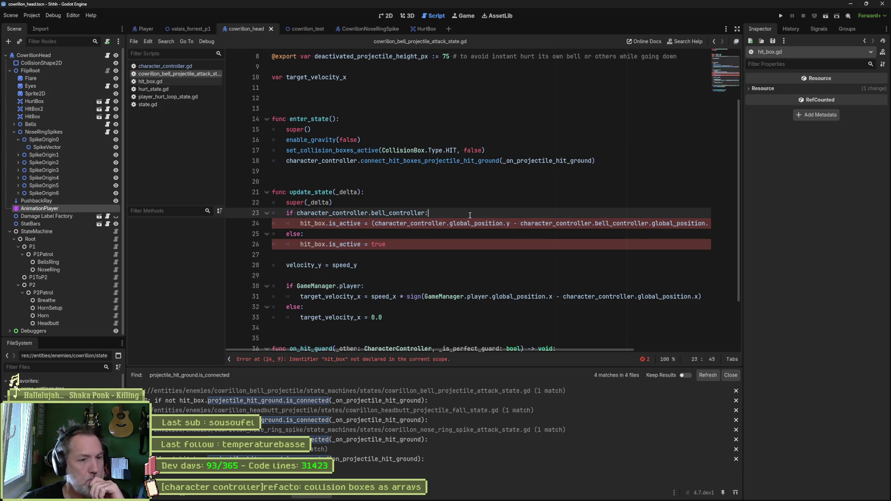
# Insert a set_collision_boxes_active call and a var active holding the line-25 height-check expression
pyautogui.press('Return')
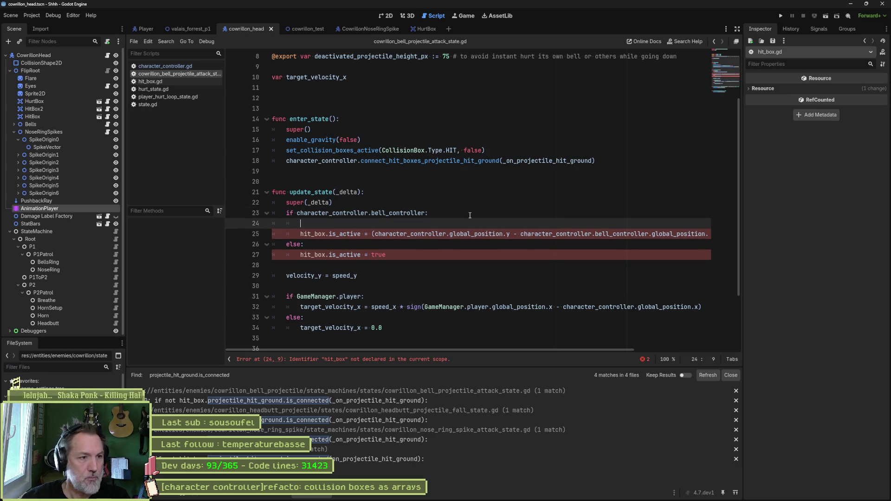
pyautogui.write('set_')
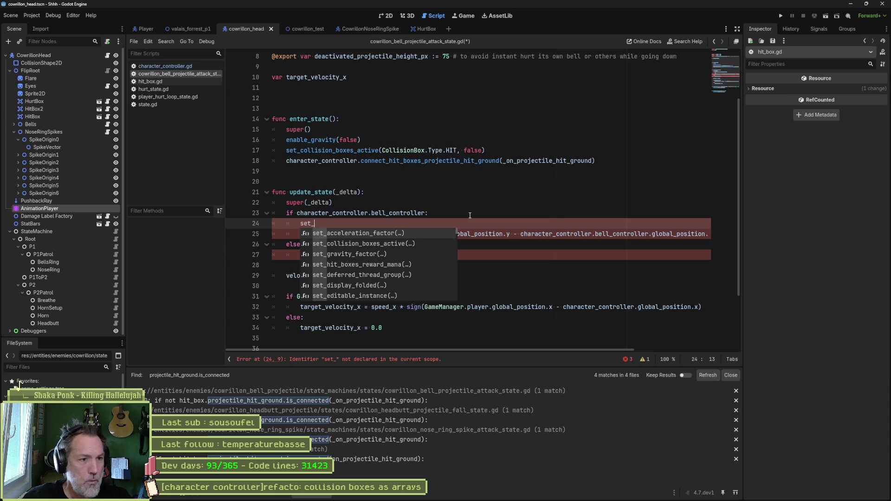
pyautogui.write('c')
pyautogui.press('Return')
pyautogui.click(470, 215)
pyautogui.moveTo(375, 234); pyautogui.dragTo(752, 235)
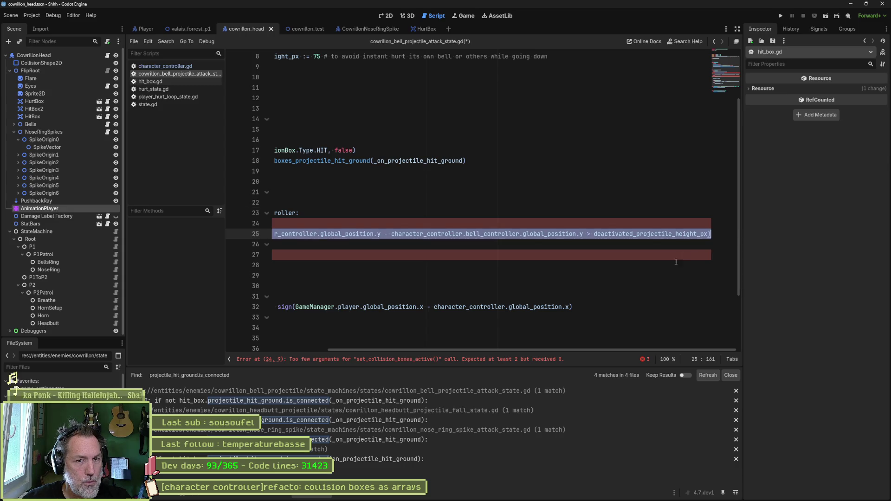
pyautogui.moveTo(612, 349); pyautogui.dragTo(511, 349)
pyautogui.click(445, 213)
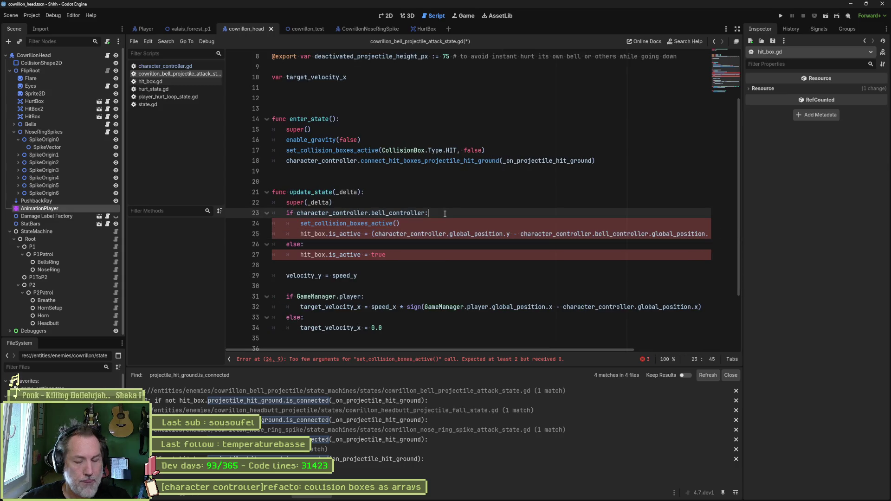
pyautogui.press('Return')
pyautogui.write('var ')
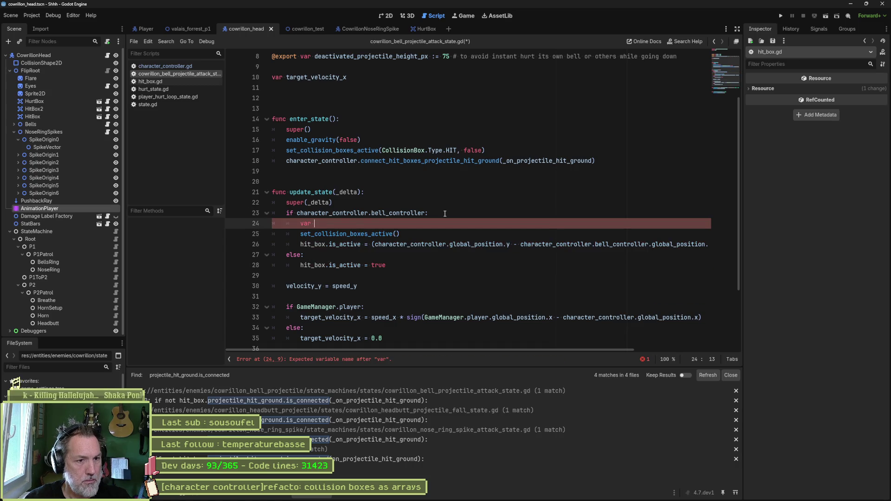
pyautogui.write('active =')
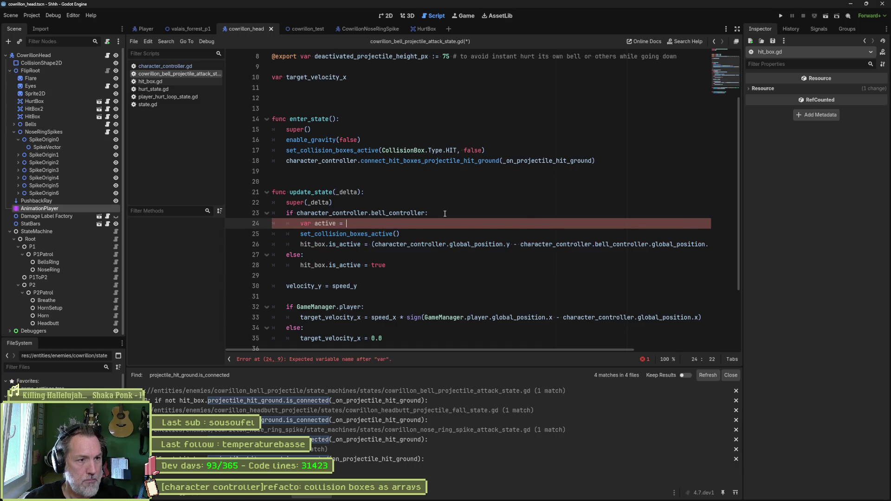
pyautogui.write('(character_controller.global_position.y - character_controller.bell_controller.global_position.y > deactivated_projectile_height_px)')
# Make the bell_controller branch call set_collision_boxes_active(CollisionBox.Type.HIT, active)
pyautogui.moveTo(464, 349); pyautogui.dragTo(372, 349)
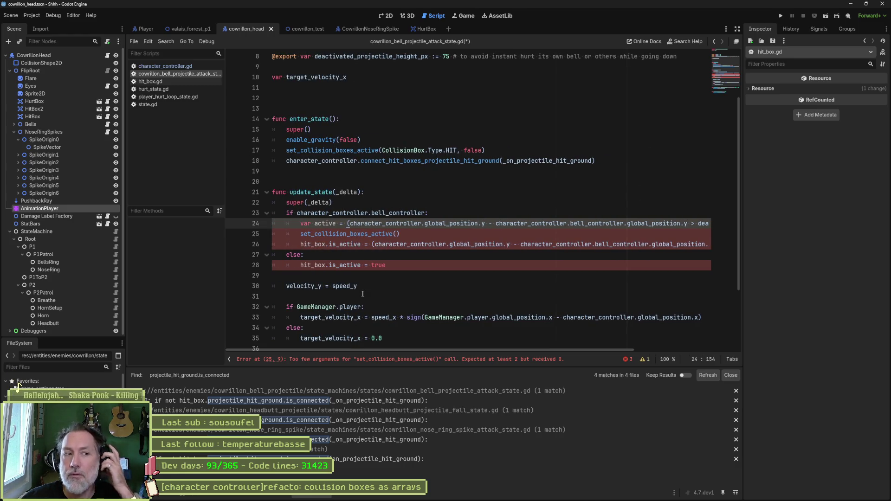
pyautogui.doubleClick(326, 223)
pyautogui.hotkey('ctrl', 'c')
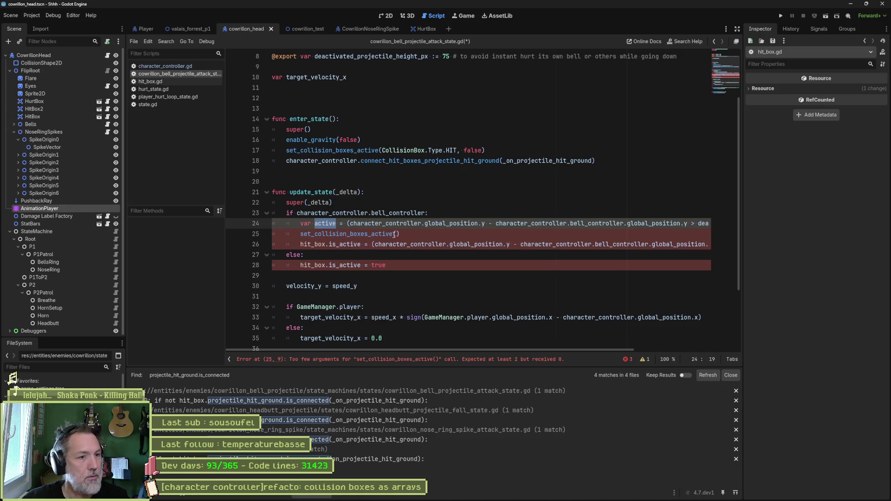
pyautogui.click(396, 234)
pyautogui.hotkey('ctrl', 'v')
pyautogui.click(301, 244)
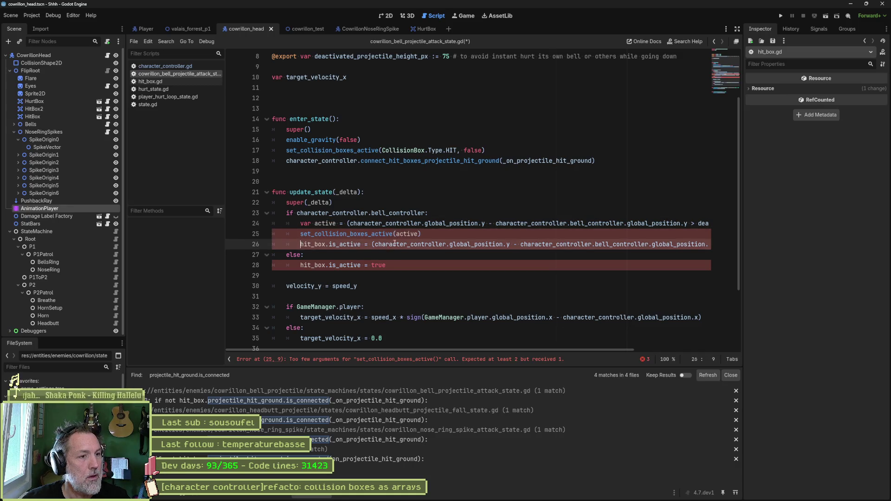
pyautogui.moveTo(396, 244)
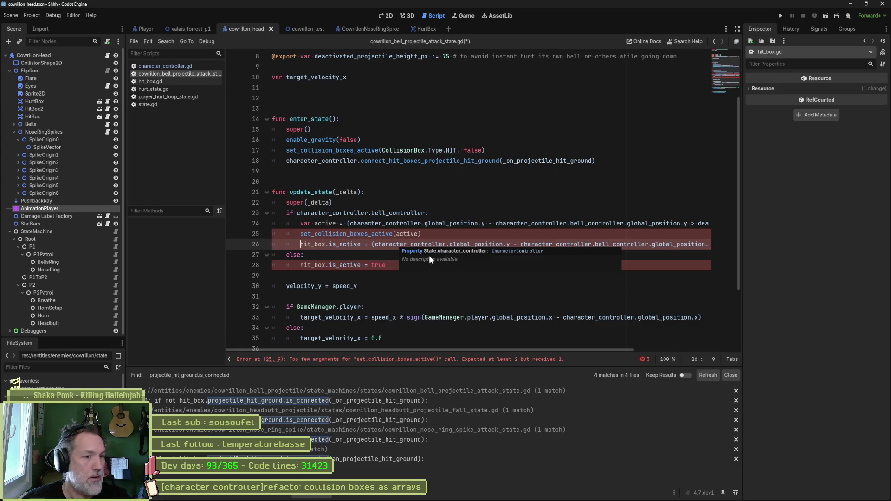
pyautogui.click(395, 234)
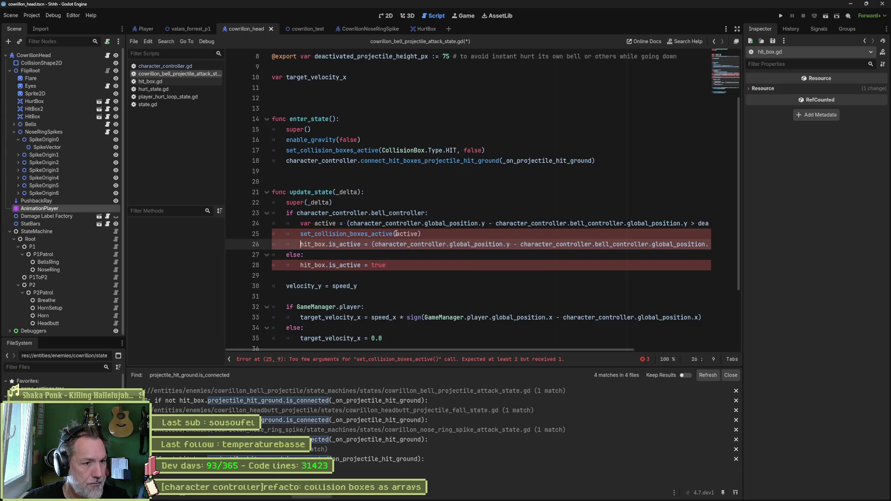
pyautogui.press('Left')
pyautogui.write('Collision')
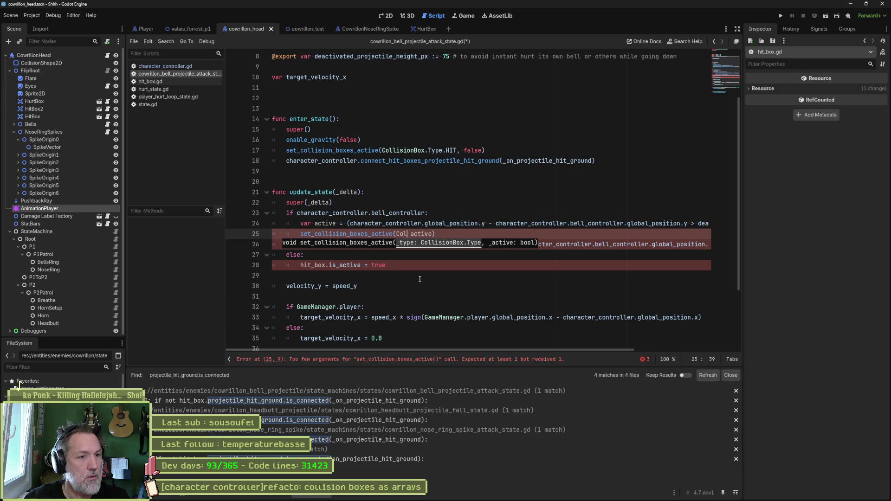
pyautogui.write('Box.Type')
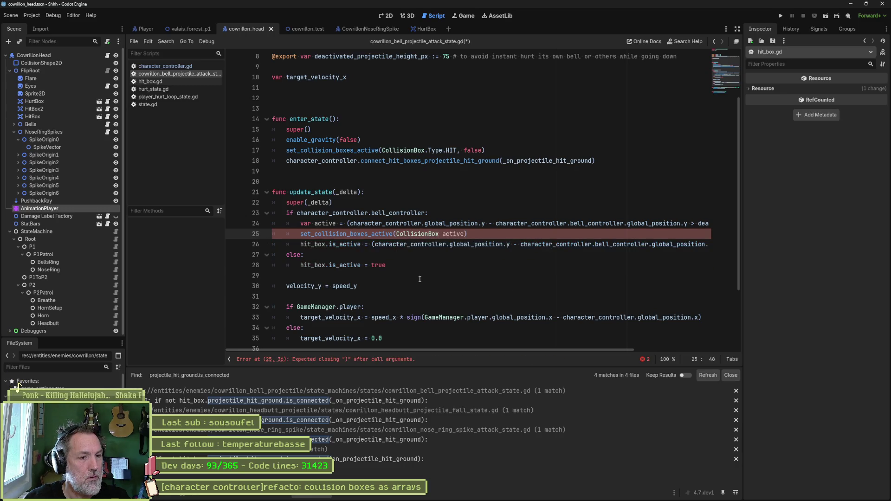
pyautogui.write('.HIT,')
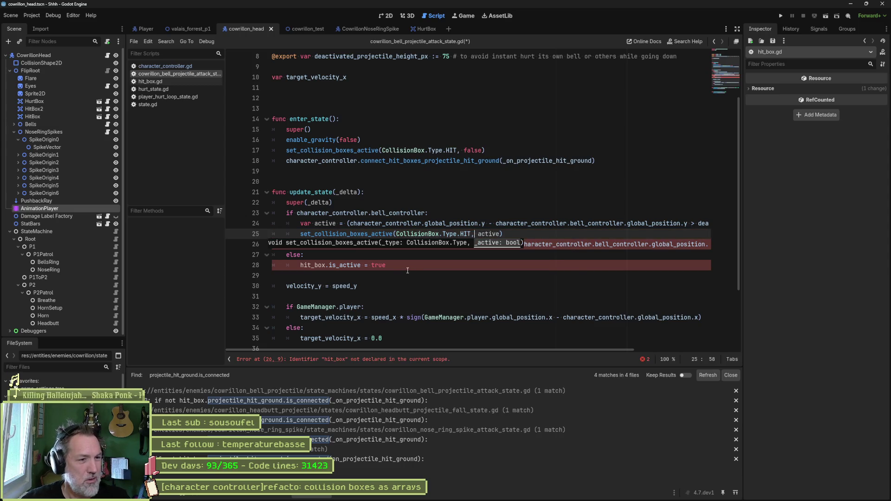
# Replace the old hit_box lines with set_collision_boxes_active(CollisionBox.Type.HIT, true) in the else branch, then save
pyautogui.click(543, 244)
pyautogui.hotkey('ctrl', 'shift', 'k')
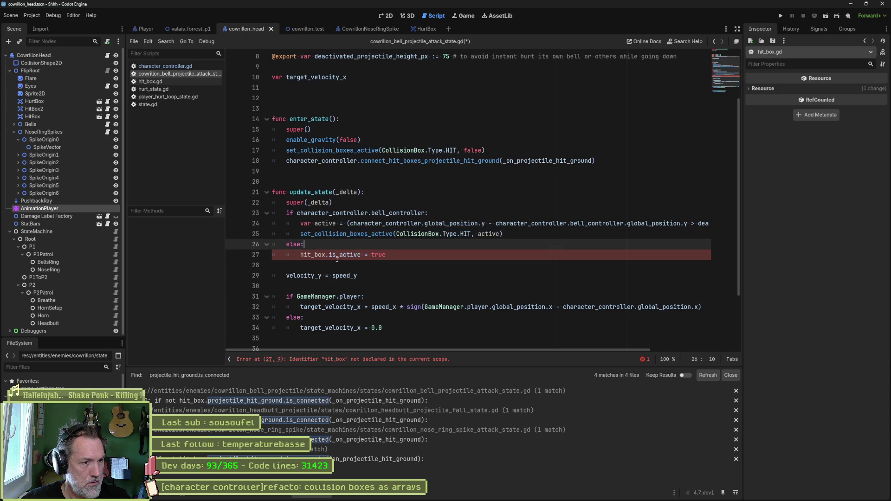
pyautogui.press('Return')
pyautogui.hotkey('ctrl', 'v')
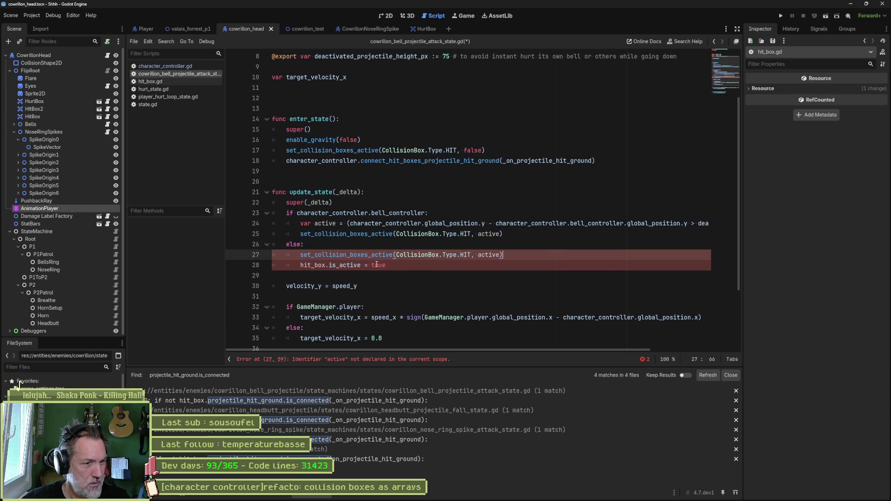
pyautogui.doubleClick(488, 255)
pyautogui.write('true')
pyautogui.press('Down')
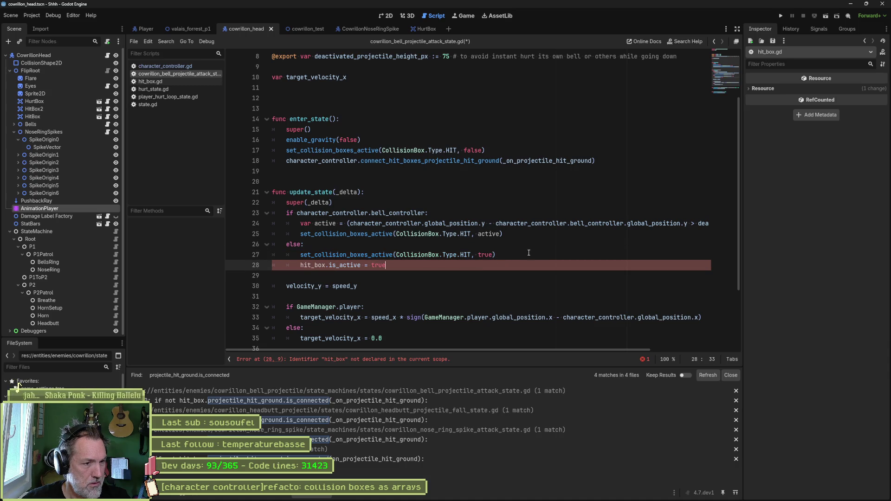
pyautogui.hotkey('ctrl', 'shift', 'k')
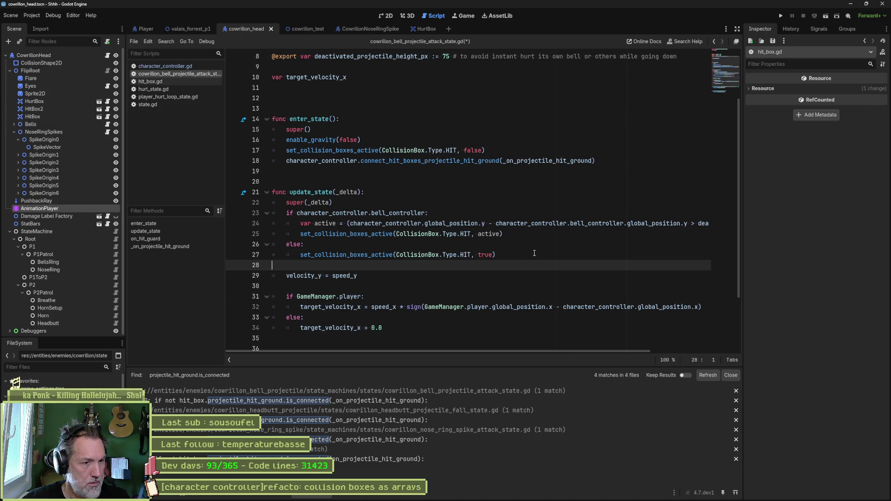
pyautogui.hotkey('ctrl', 's')
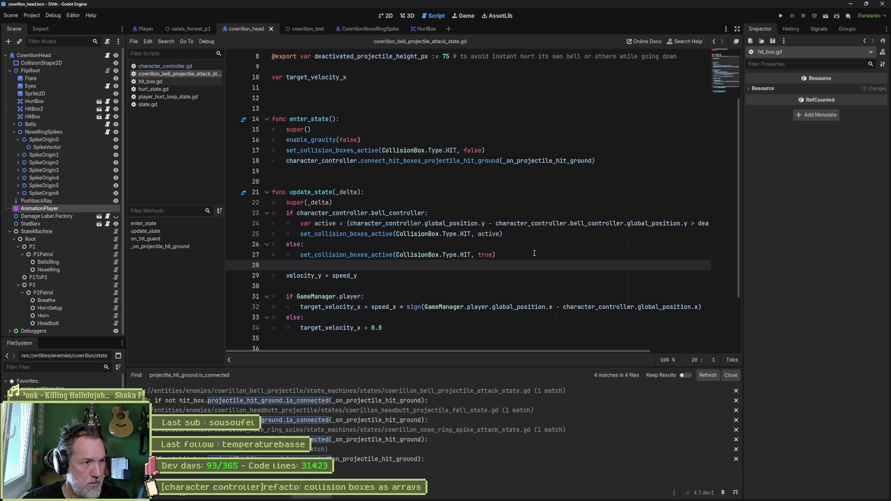
pyautogui.press('F6')
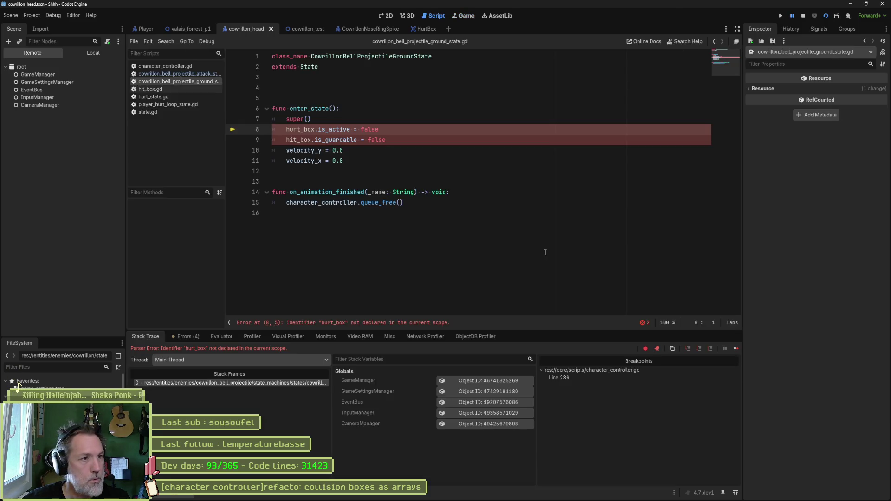
# Stop the test run and add set_collision_boxes_active(CollisionBox.Type.HURT, false) after super() in enter_state
pyautogui.press('F8')
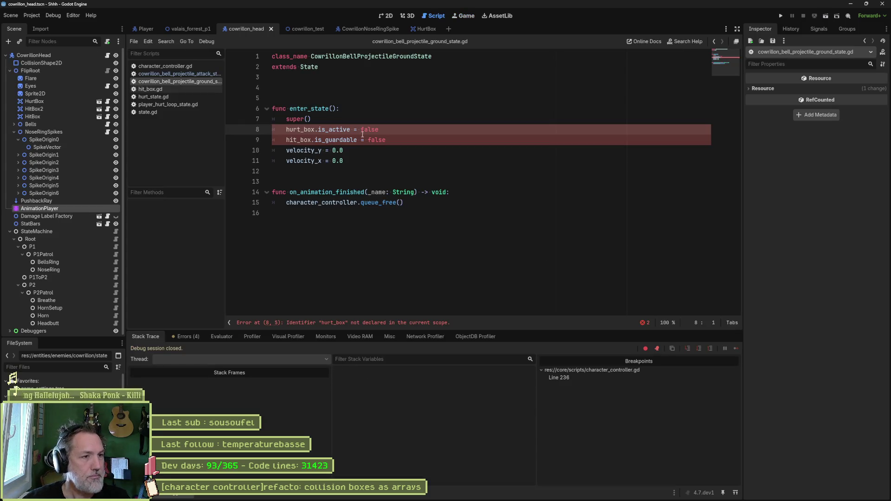
pyautogui.press('Up')
pyautogui.press('End')
pyautogui.press('Return')
pyautogui.write('set')
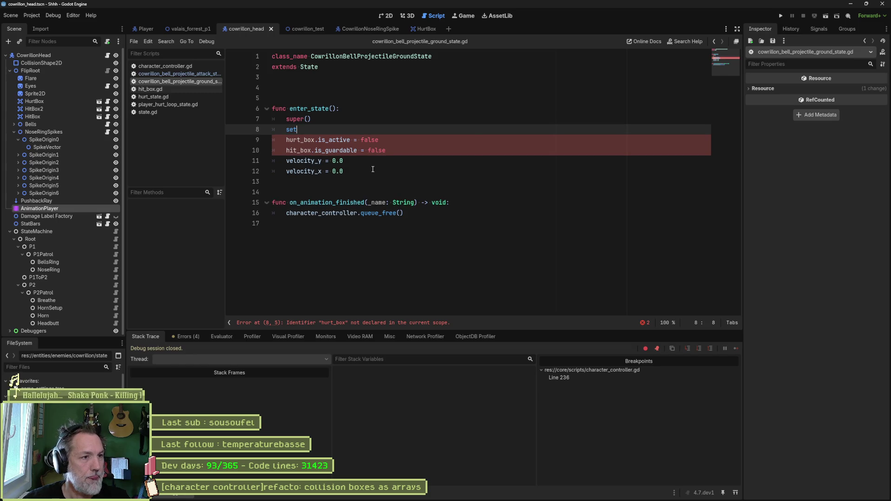
pyautogui.press('Down')
pyautogui.press('Return')
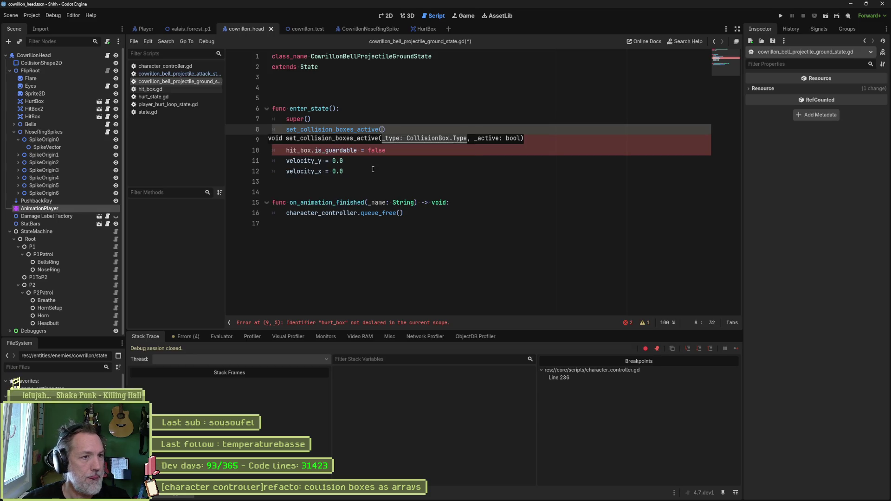
pyautogui.write('Coll')
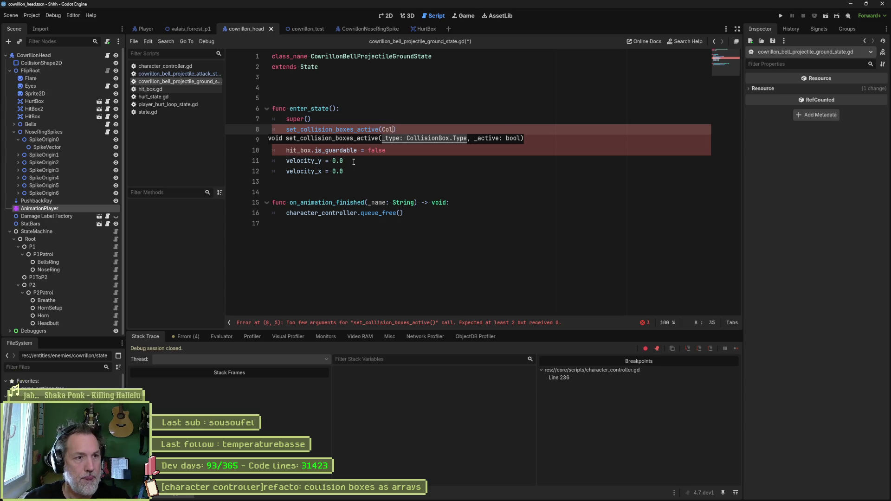
pyautogui.press('Return')
pyautogui.write('.')
pyautogui.press('Return')
pyautogui.write('.')
pyautogui.press('Down')
pyautogui.press('Down')
pyautogui.press('Return')
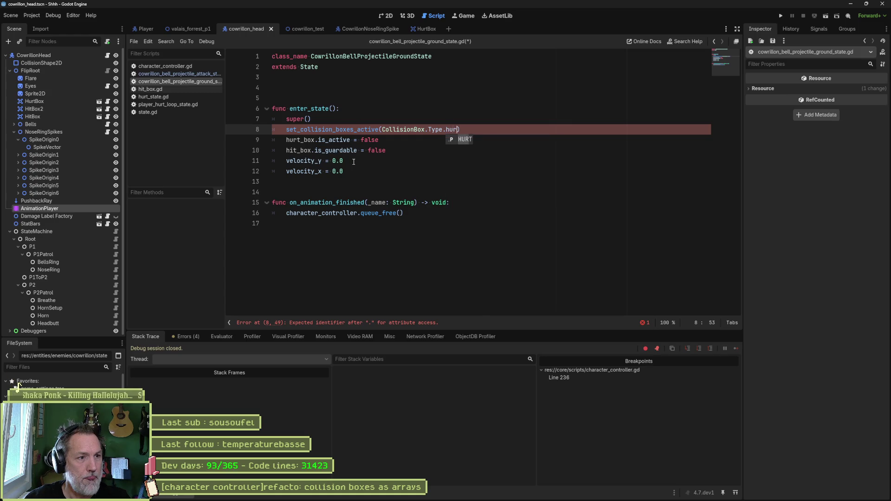
pyautogui.write(', false')
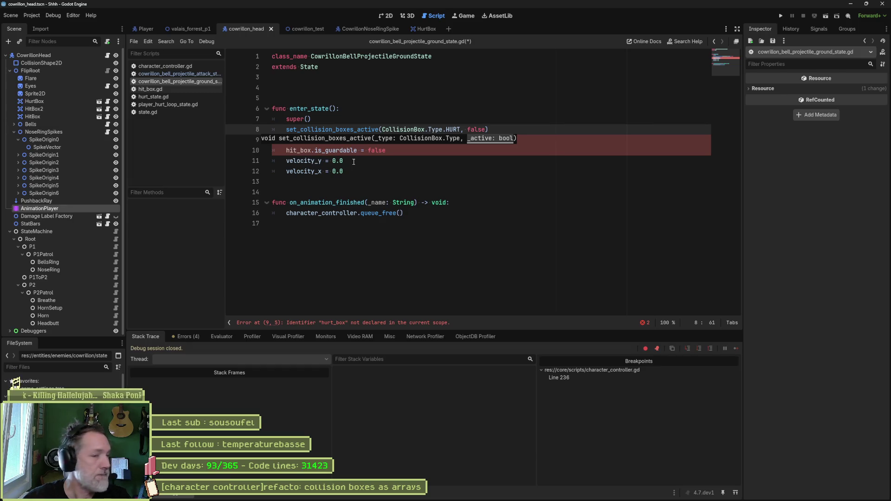
# Delete the old hurt_box assignment line from the ground state's enter_state
pyautogui.click(438, 182)
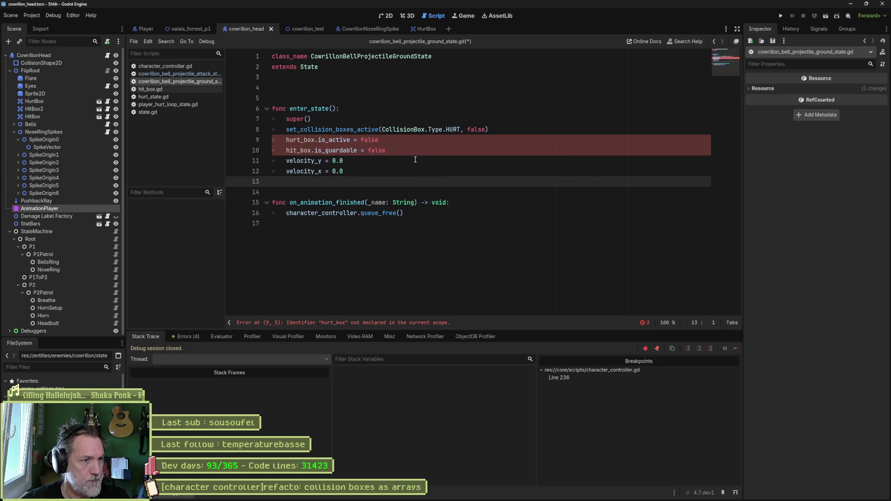
pyautogui.click(371, 140)
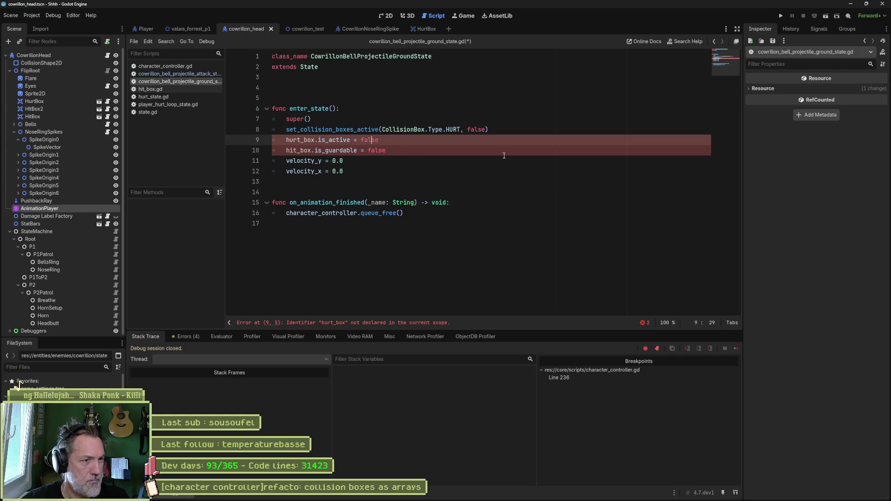
pyautogui.hotkey('ctrl', 'shift', 'k')
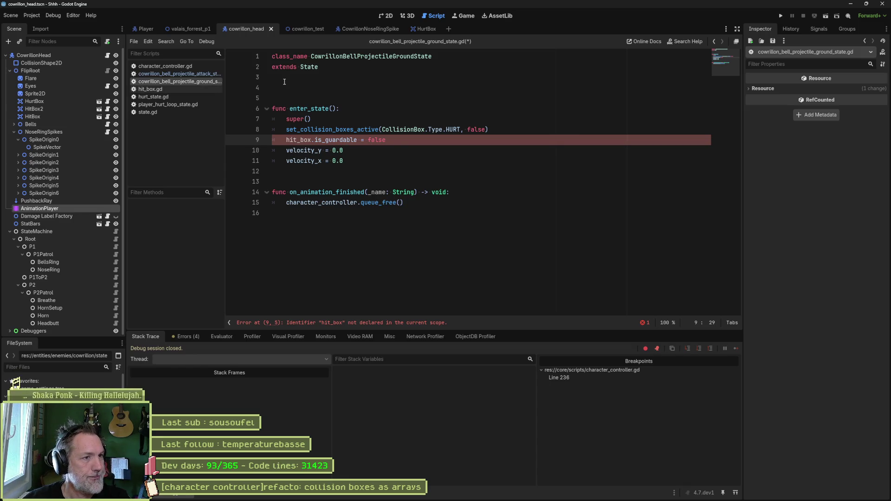
pyautogui.click(200, 66)
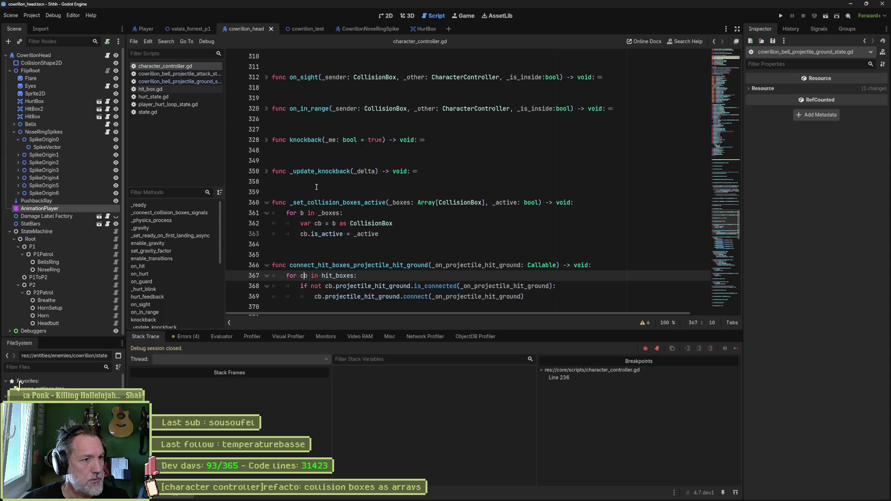
# Jump to restore_collision_boxes_active_from_snapshot and insert blank lines above it for a new function
pyautogui.scroll(-1, 174, 310)
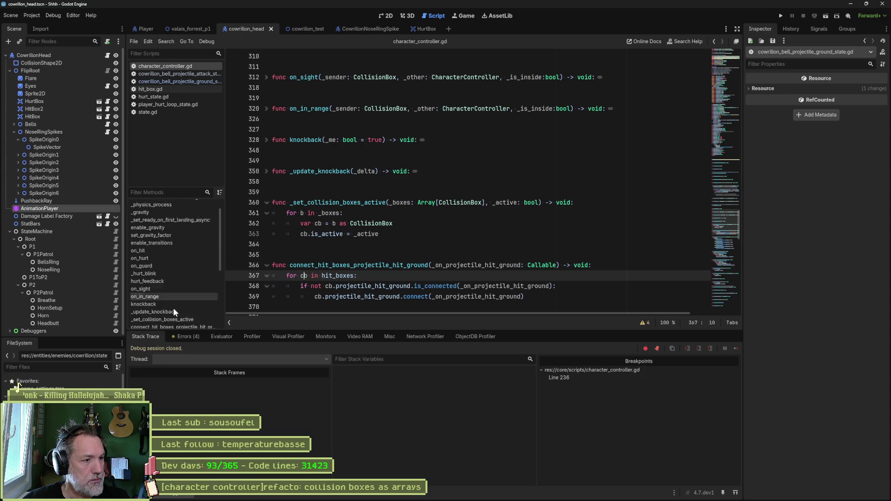
pyautogui.scroll(-4, 172, 301)
pyautogui.click(189, 287)
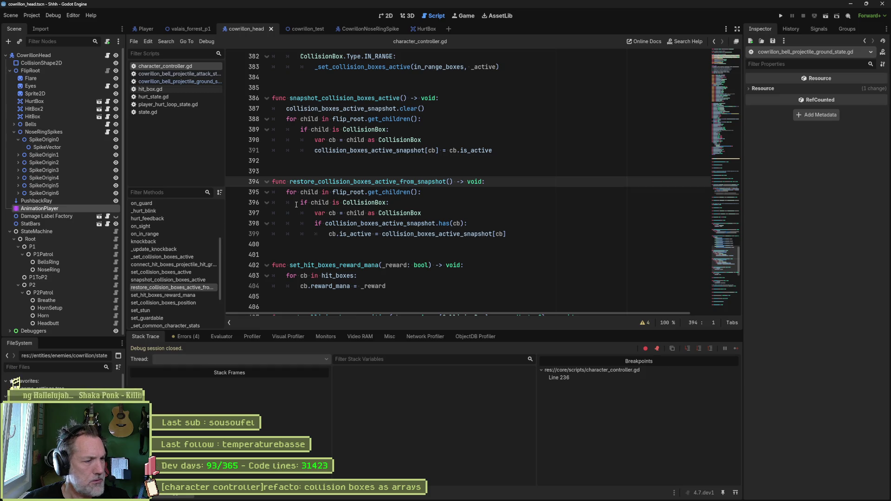
pyautogui.scroll(-3, 315, 202)
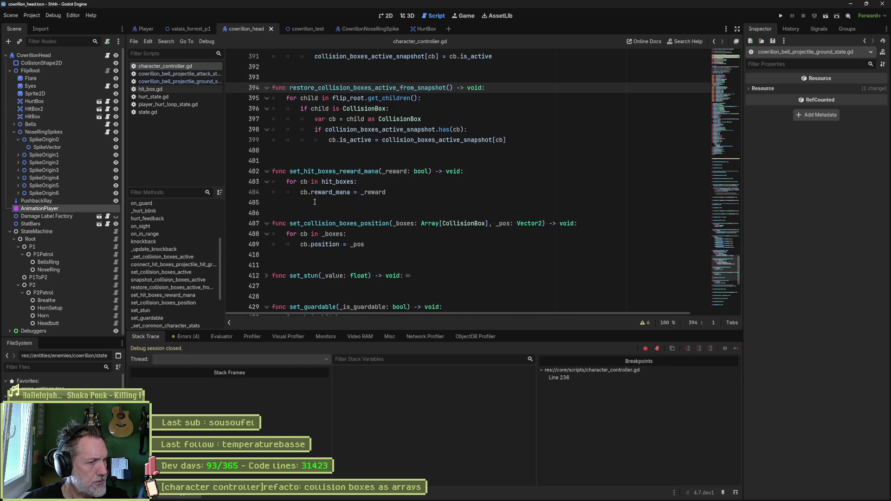
pyautogui.scroll(5, 313, 206)
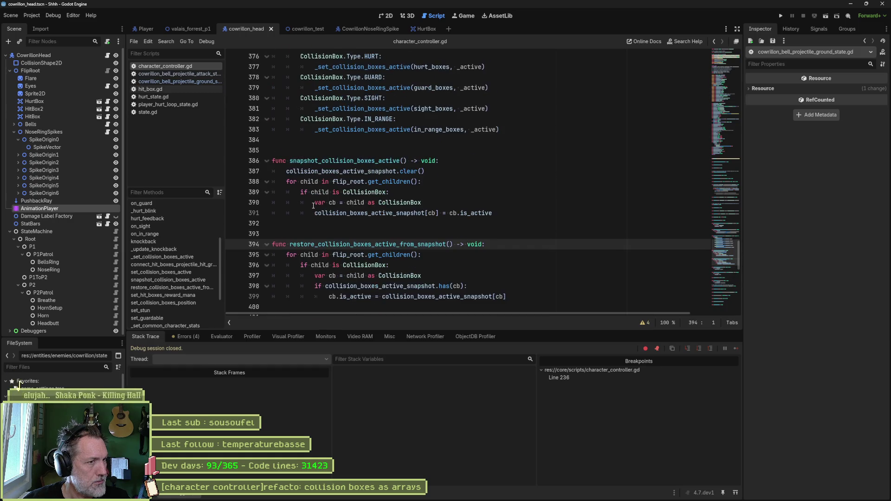
pyautogui.scroll(4, 313, 205)
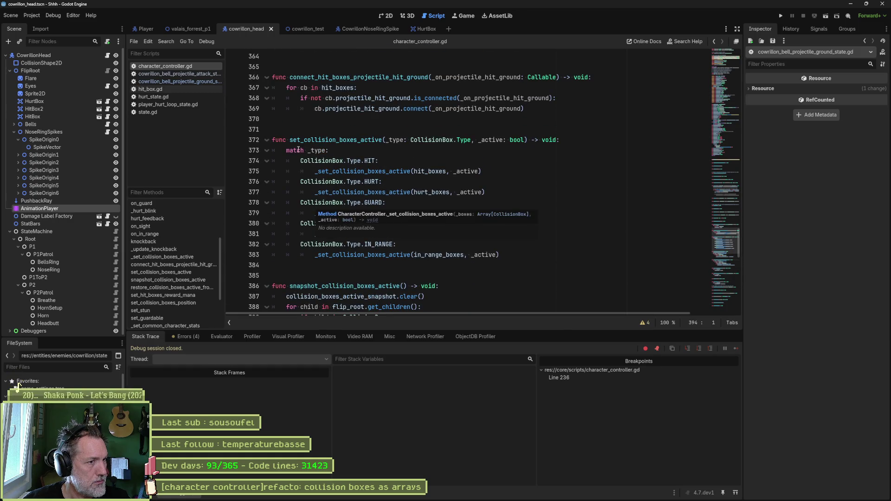
pyautogui.click(304, 265)
pyautogui.press('Return')
pyautogui.press('Return')
pyautogui.press('Return')
# Add a set_collision_boxes_guardable stub with parameters copied from set_collision_boxes_active and a pass body
pyautogui.click(314, 286)
pyautogui.write('func ')
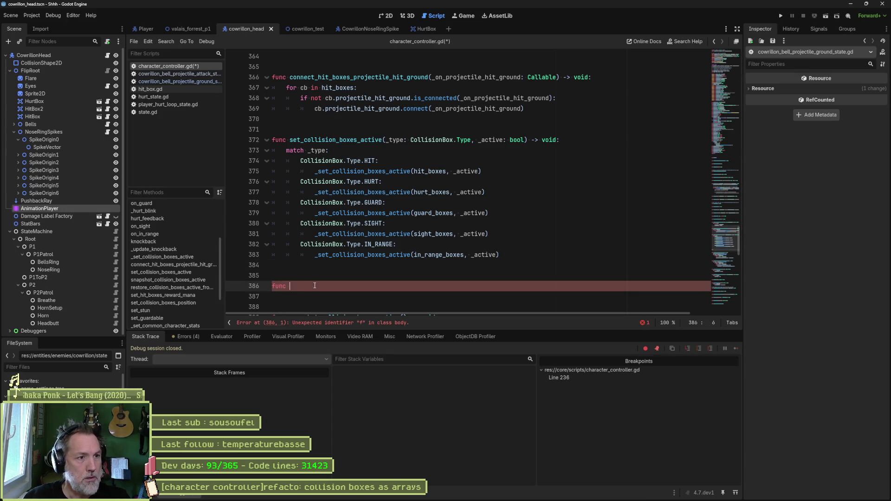
pyautogui.write('set_collision_box_')
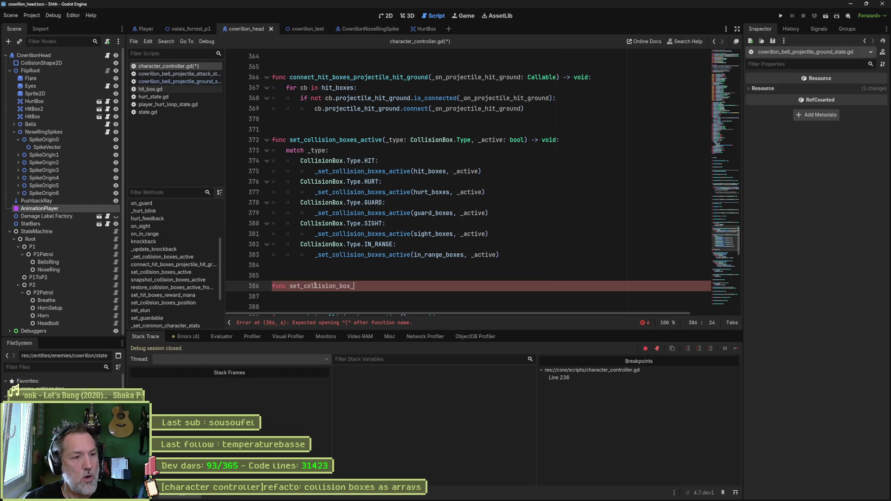
pyautogui.press('BackSpace')
pyautogui.write('es_gu')
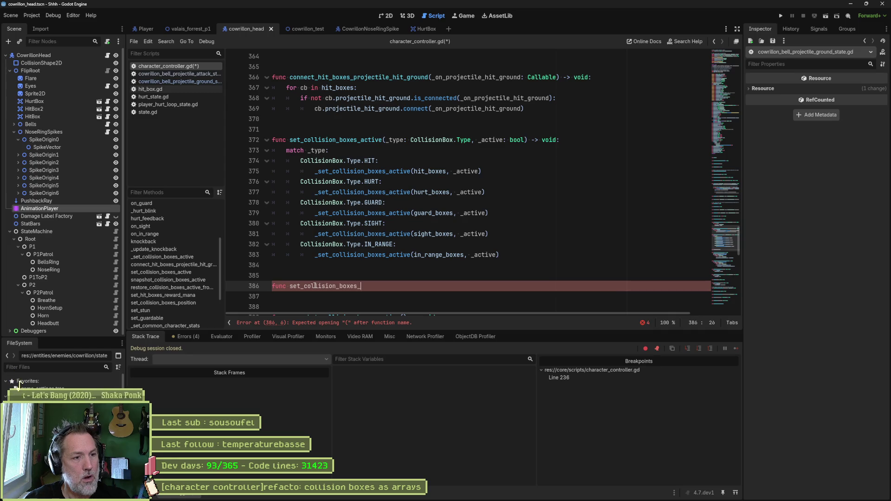
pyautogui.write('ardable')
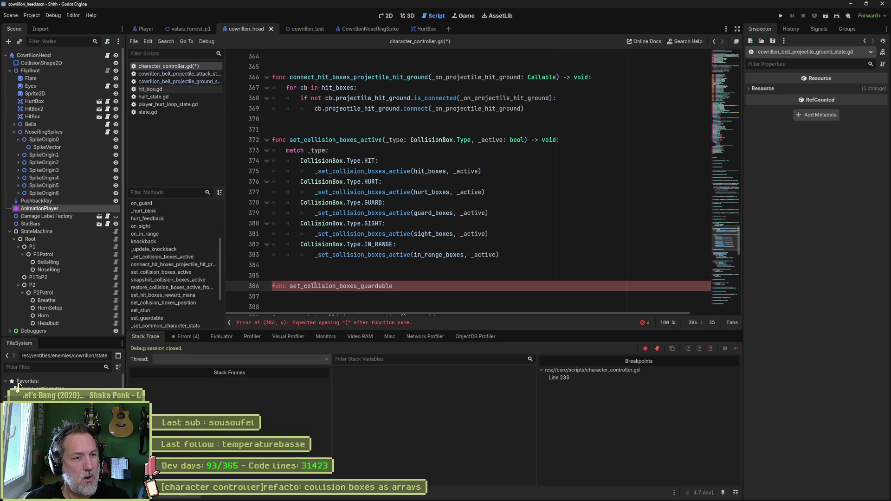
pyautogui.moveTo(385, 140)
pyautogui.mouseDown()
pyautogui.moveTo(575, 145)
pyautogui.moveTo(563, 139)
pyautogui.mouseUp()
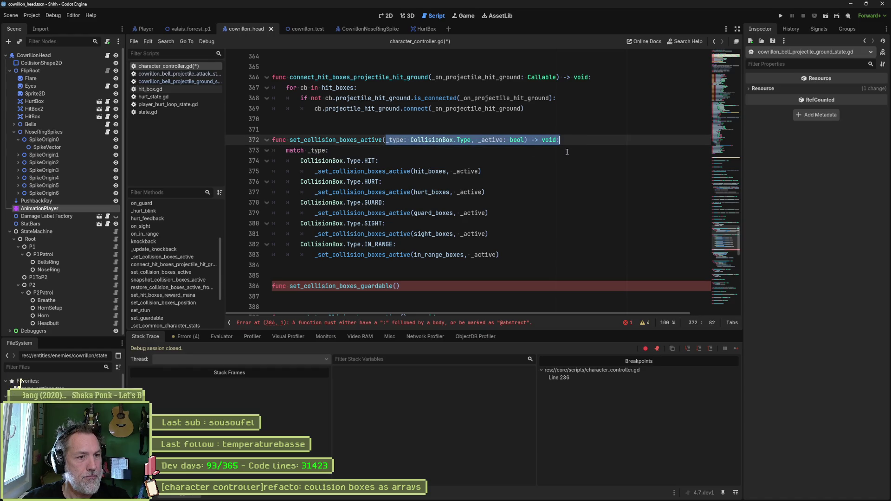
pyautogui.hotkey('ctrl', 'c')
pyautogui.click(398, 286)
pyautogui.hotkey('ctrl', 'v')
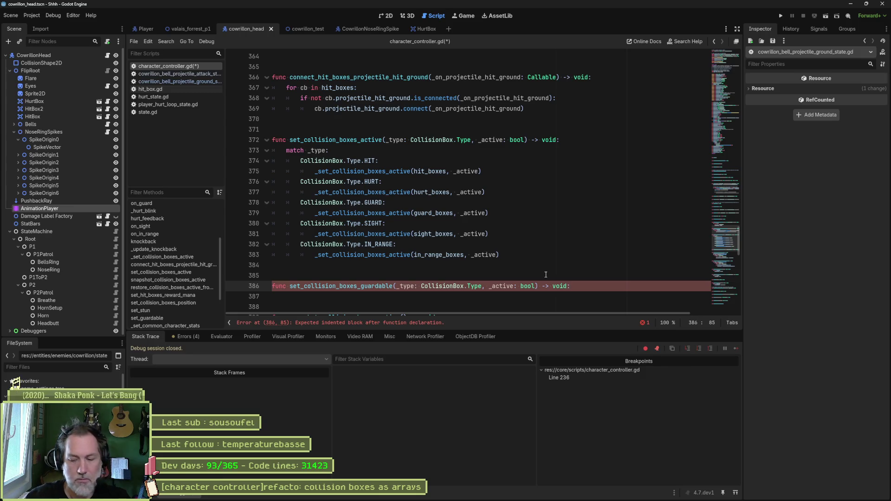
pyautogui.press('Return')
pyautogui.write('pass')
# Review the pass placeholder and the get_children loop code, then switch to the bell projectile attack script
pyautogui.scroll(-1, 521, 262)
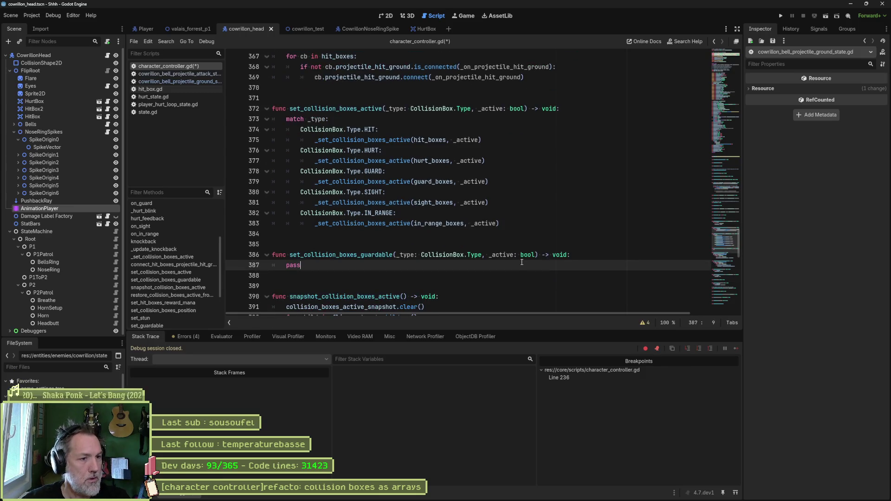
pyautogui.scroll(3, 465, 248)
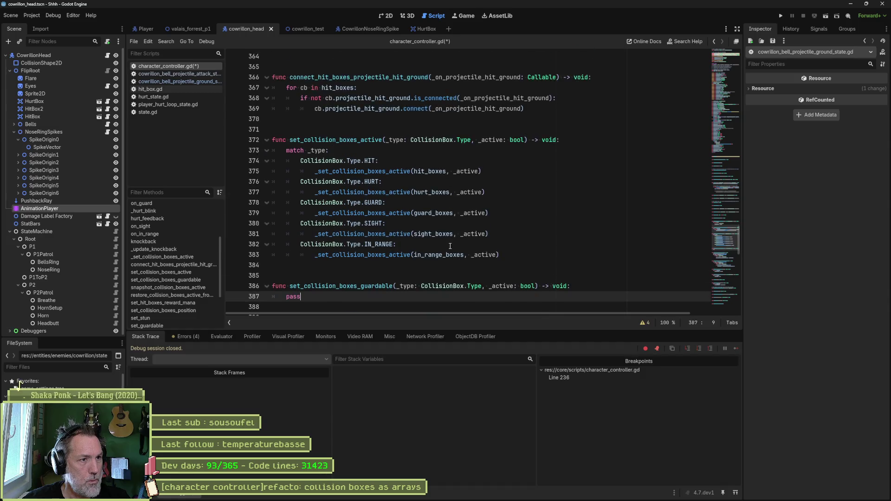
pyautogui.moveTo(529, 140); pyautogui.dragTo(597, 116)
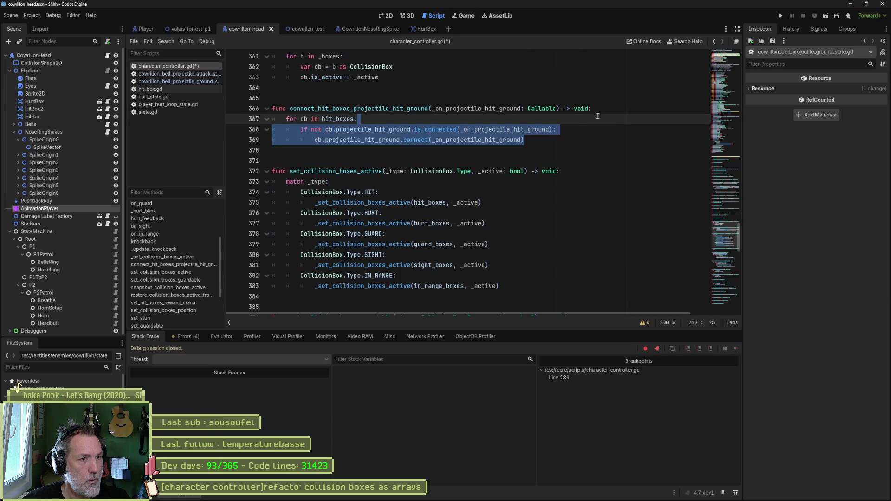
pyautogui.scroll(-3, 438, 241)
pyautogui.click(295, 236)
pyautogui.doubleClick(295, 234)
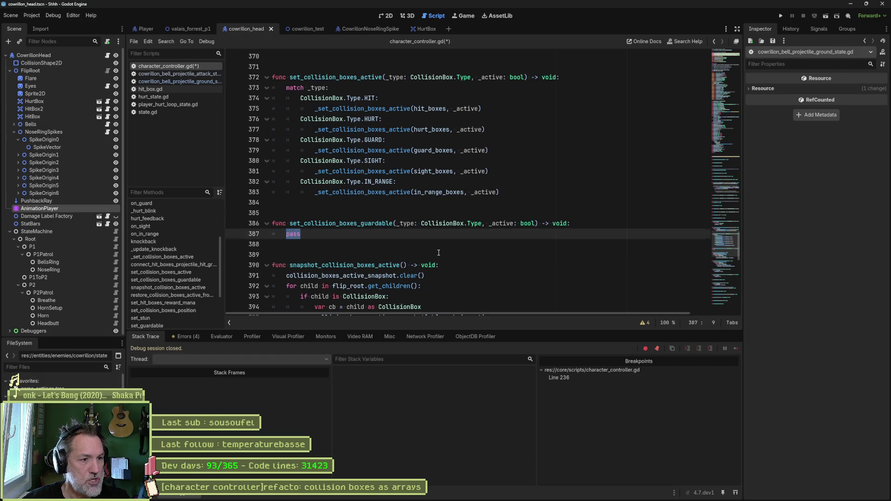
pyautogui.scroll(-2, 438, 253)
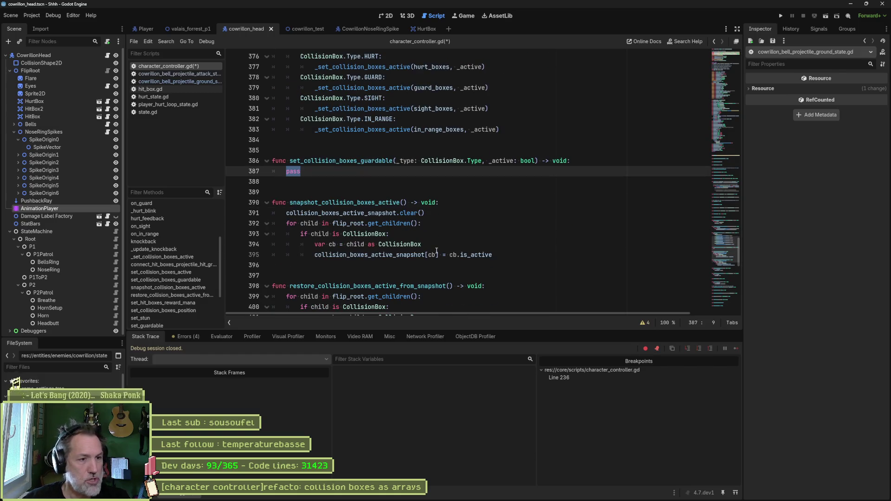
pyautogui.click(489, 240)
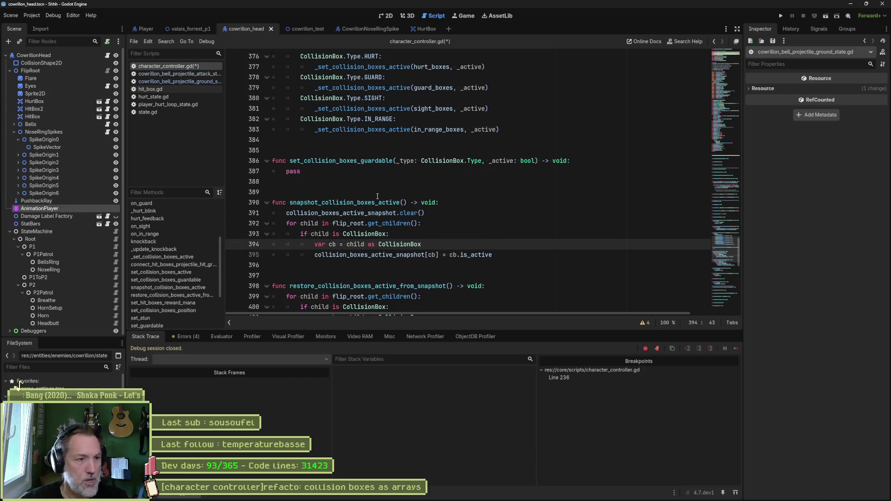
pyautogui.doubleClick(300, 172)
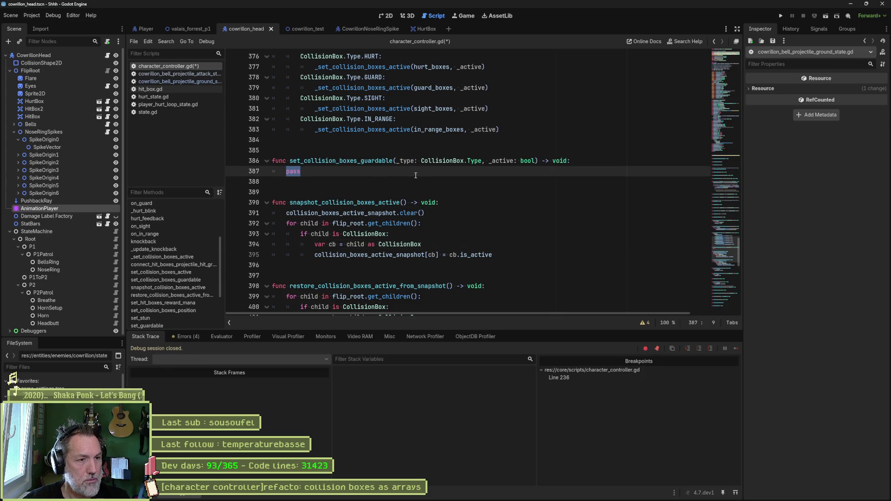
pyautogui.doubleClick(399, 222)
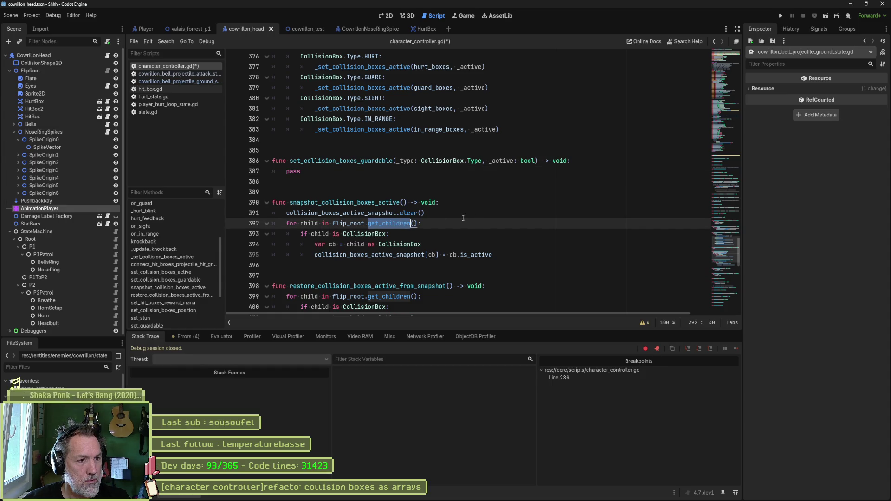
pyautogui.click(449, 224)
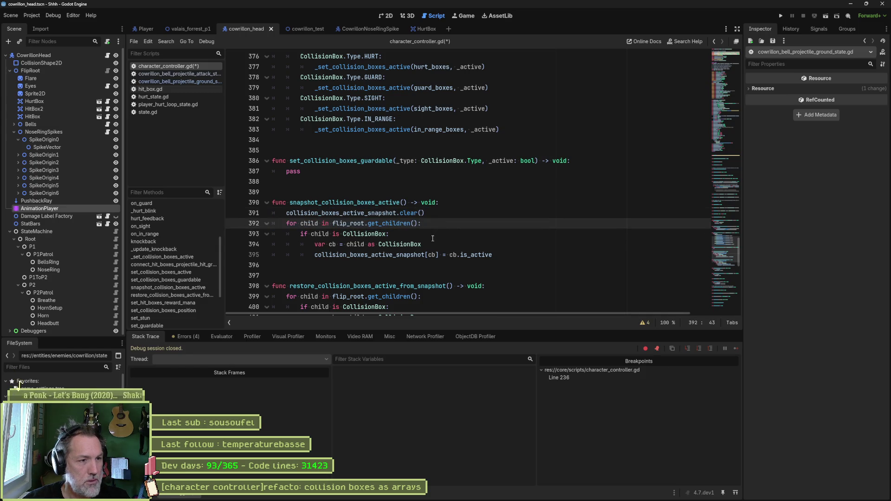
pyautogui.moveTo(436, 234); pyautogui.dragTo(435, 217)
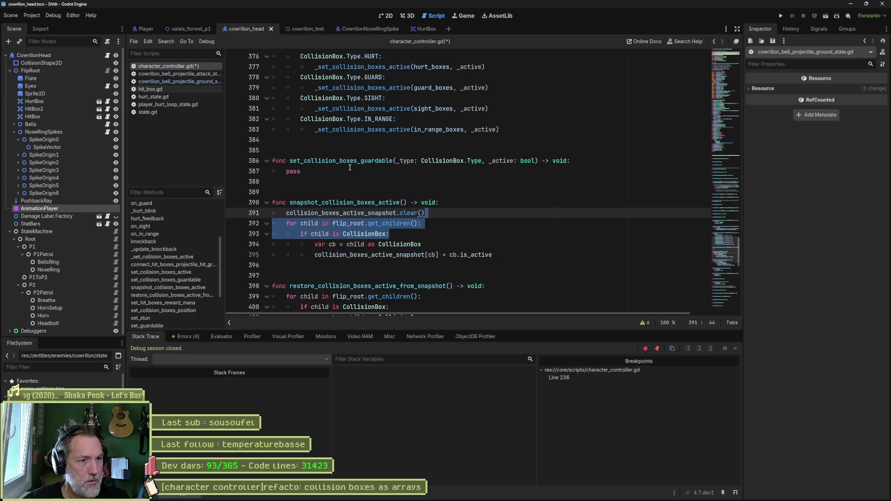
pyautogui.click(194, 75)
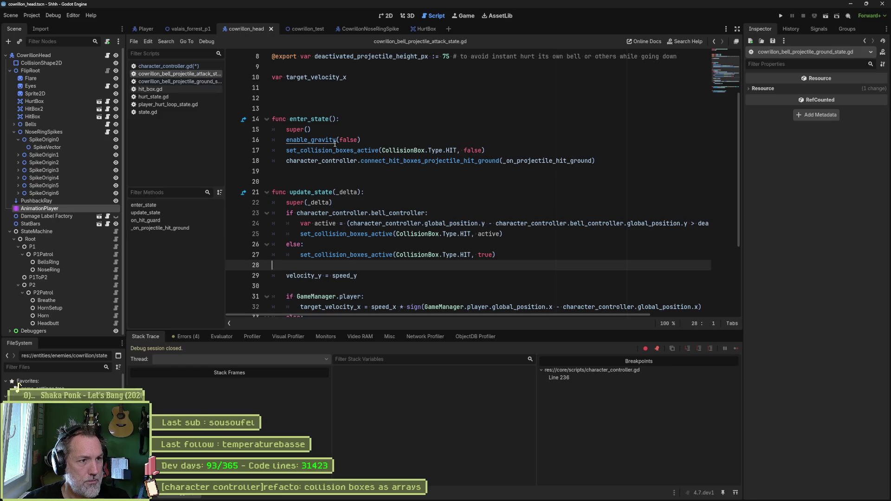
# Close the attack script and add set_hit_boxes_guardable(false) after the hurt-box disabling line in the ground state
pyautogui.hotkey('ctrl', 'w')
pyautogui.click(198, 76)
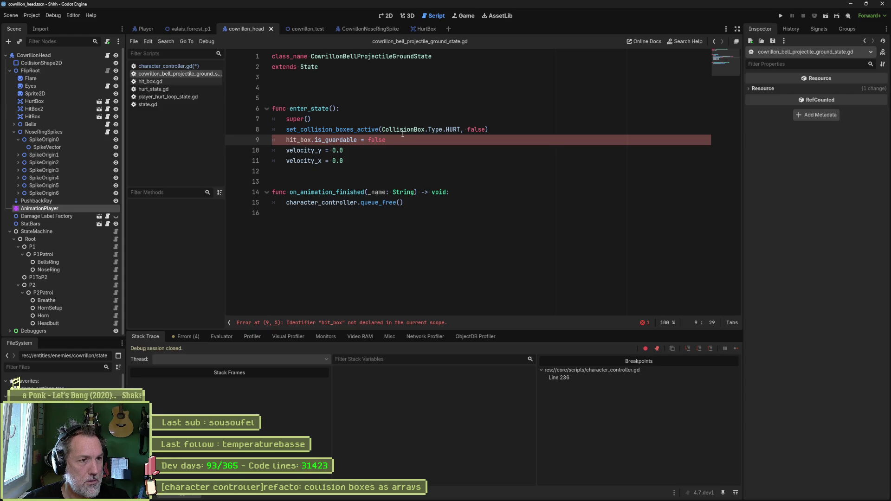
pyautogui.click(489, 129)
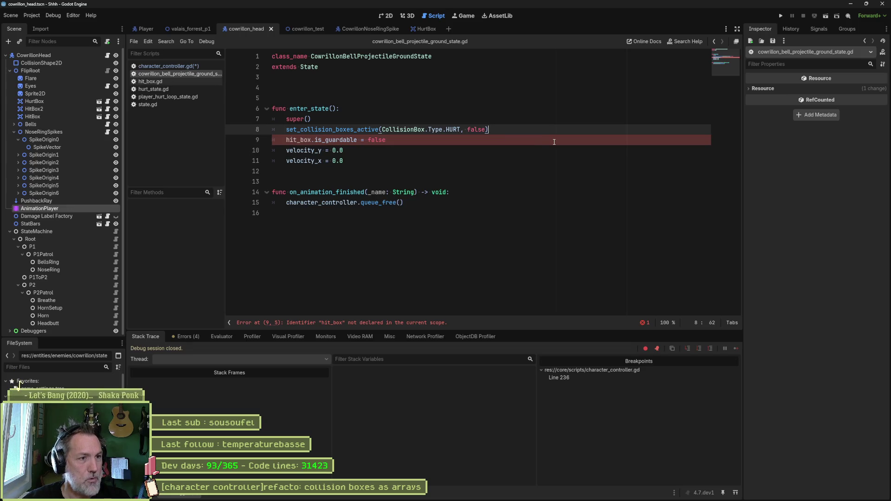
pyautogui.press('Return')
pyautogui.write('set_collis')
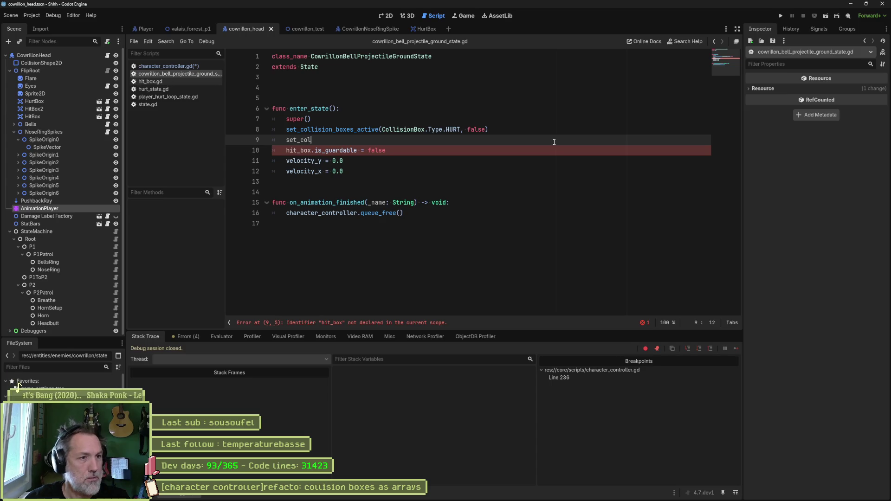
pyautogui.press('BackSpace')
pyautogui.press('BackSpace')
pyautogui.press('BackSpace')
pyautogui.write('hit')
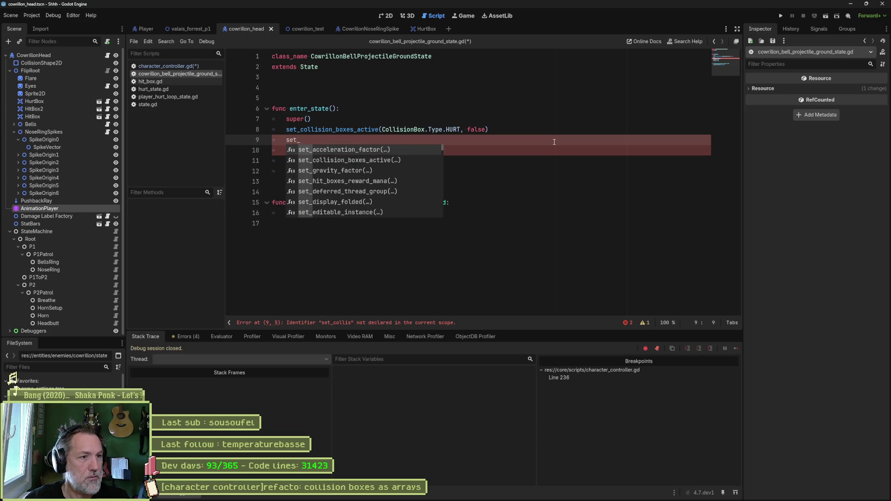
pyautogui.write('_box')
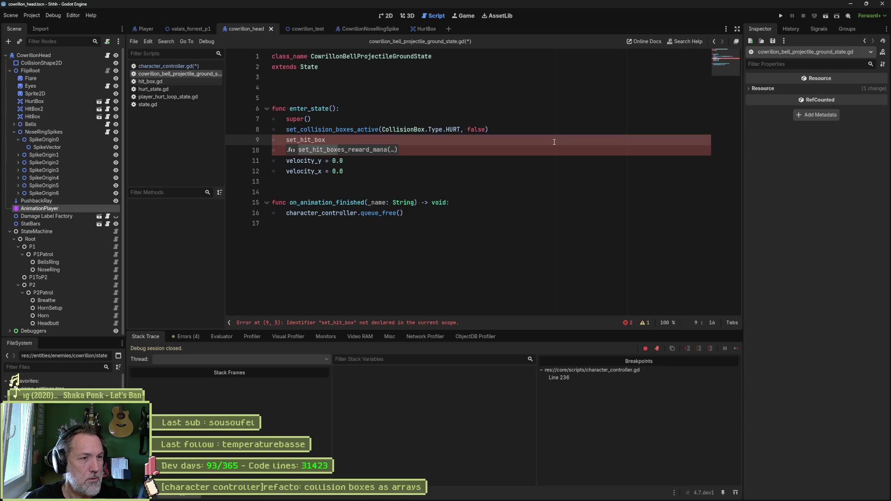
pyautogui.write('es_guardable')
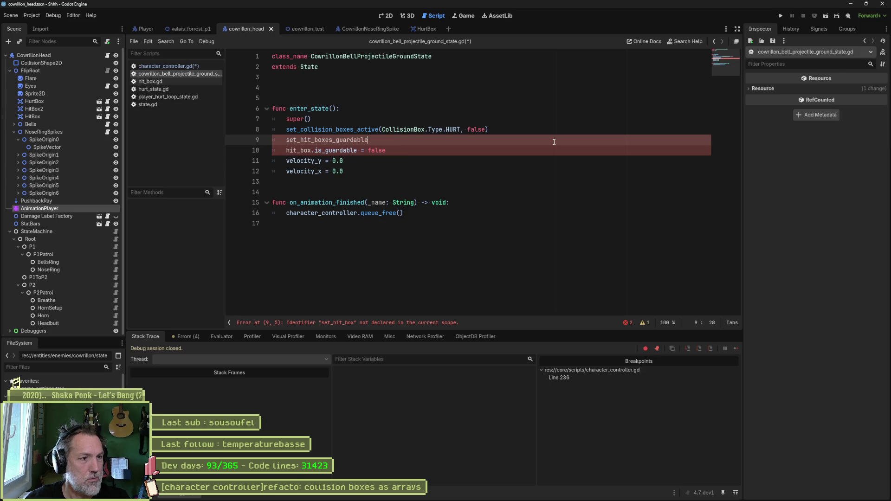
pyautogui.write('(false')
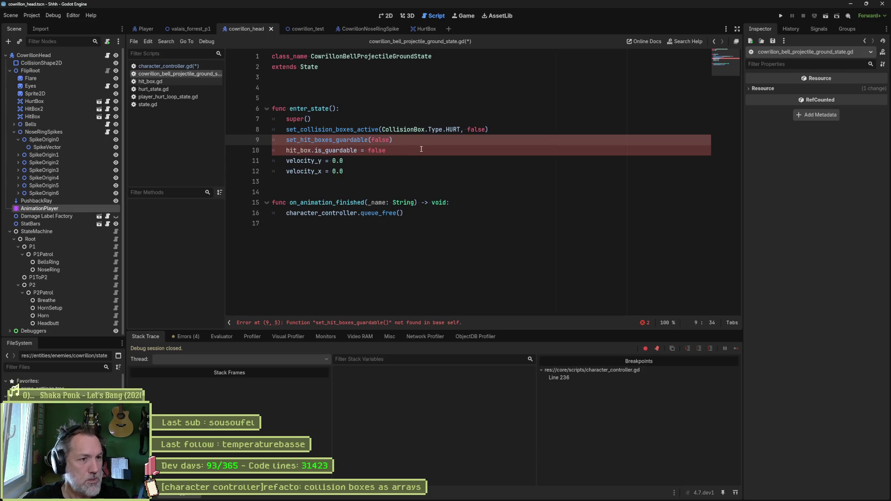
pyautogui.doubleClick(327, 140)
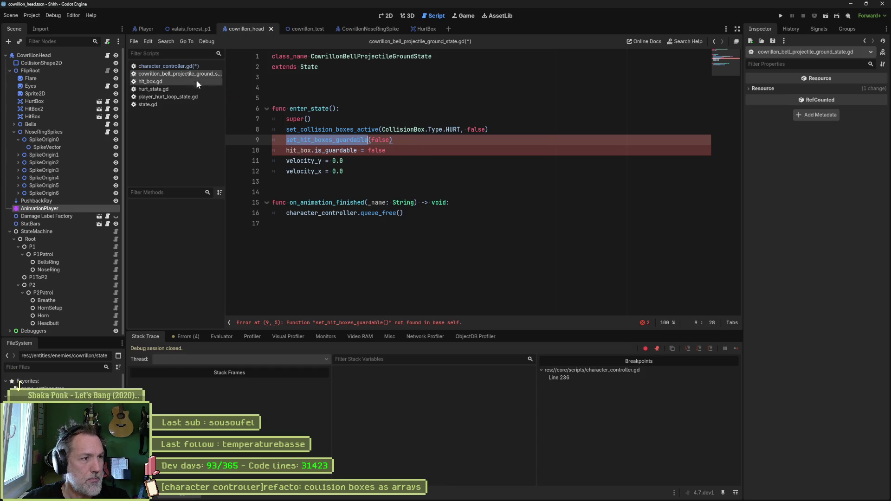
pyautogui.click(191, 67)
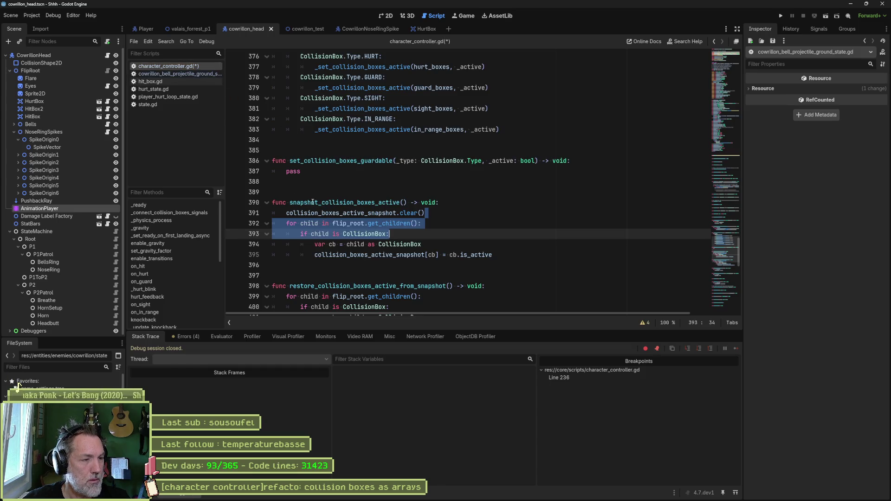
# Rename the stub to set_hit_boxes_guardable and drop its box type parameter, leaving only _active
pyautogui.doubleClick(348, 161)
pyautogui.hotkey('ctrl', 'v')
pyautogui.moveTo(375, 160); pyautogui.dragTo(463, 161)
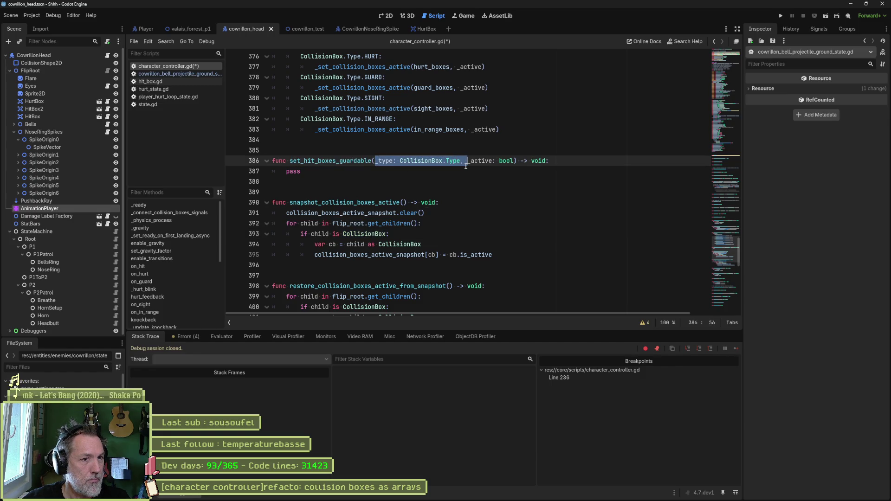
pyautogui.press('BackSpace')
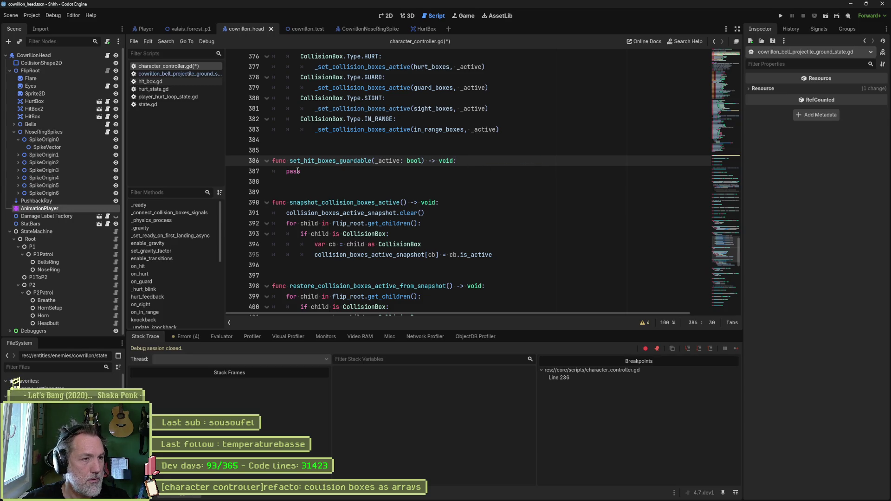
# Replace pass with a loop over hit_boxes setting b.is_guardable = _active
pyautogui.doubleClick(293, 171)
pyautogui.write('for b in ')
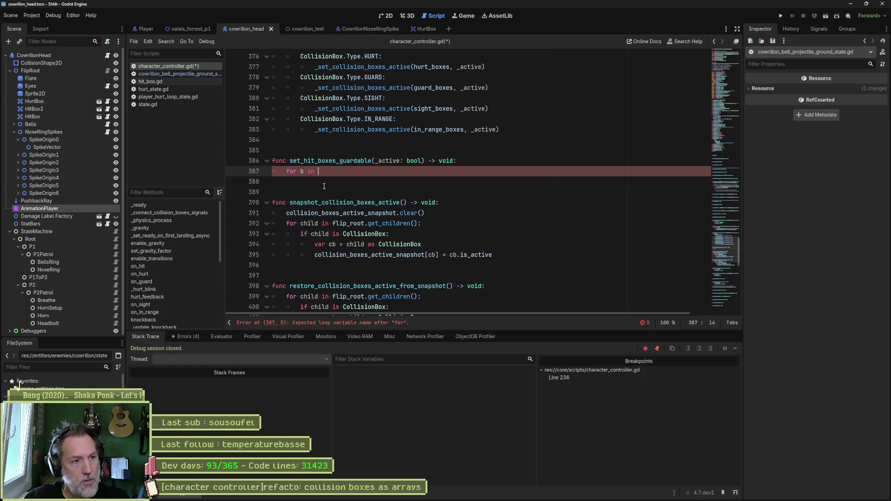
pyautogui.write('hit')
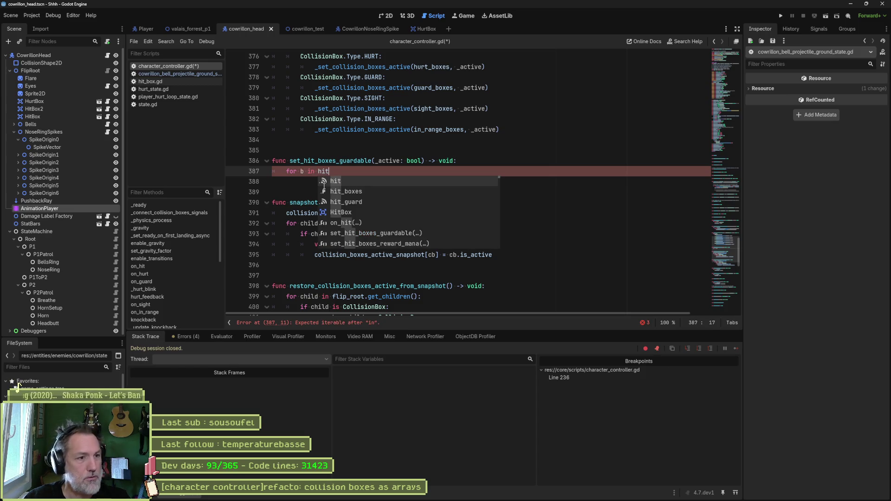
pyautogui.press('Return')
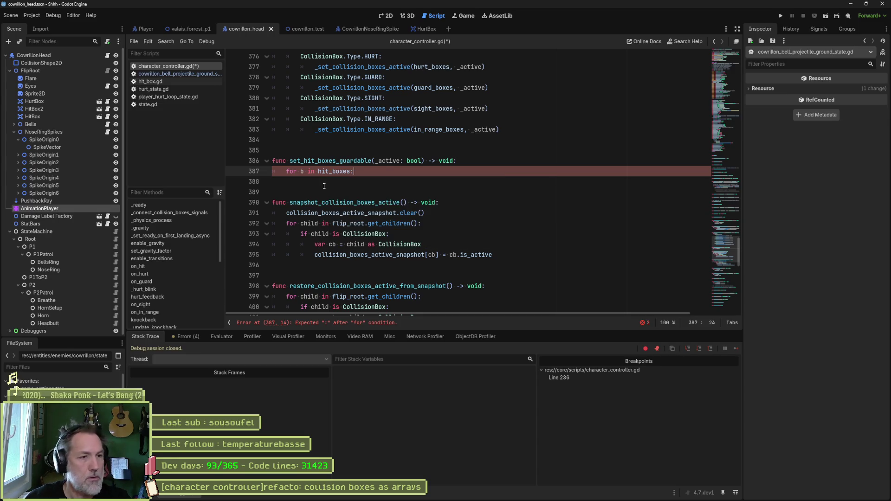
pyautogui.press('Return')
pyautogui.write('b.')
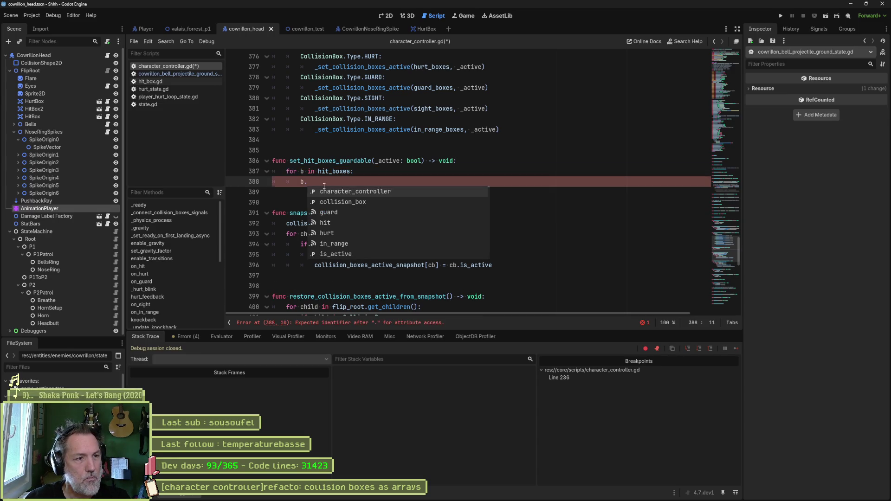
pyautogui.write('is_guardable')
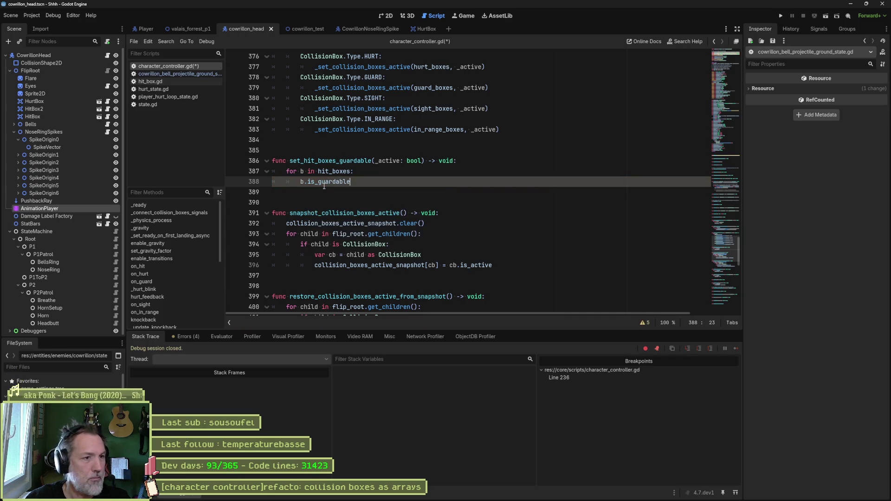
pyautogui.write(' = _active')
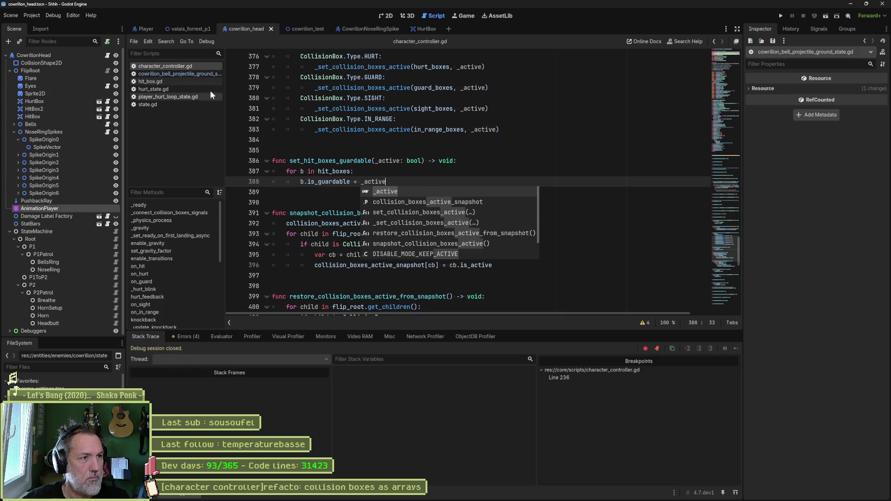
pyautogui.click(194, 75)
pyautogui.doubleClick(335, 150)
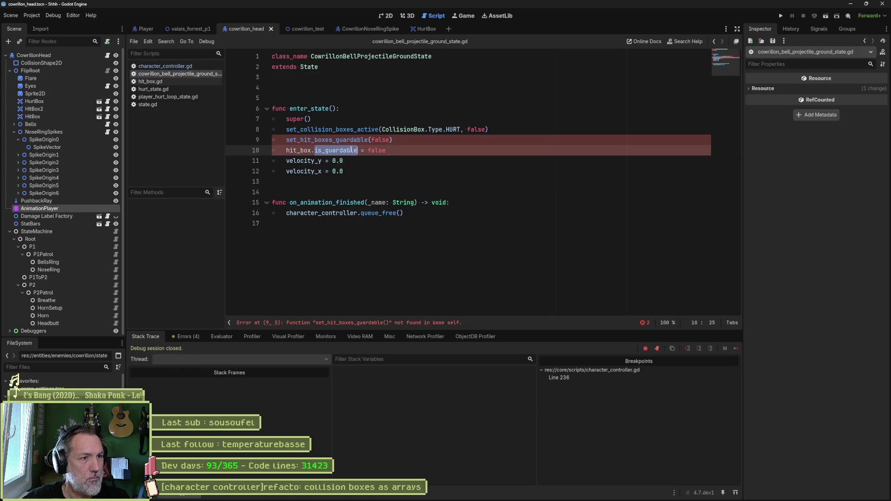
# Delete the leftover hit_box.is_guardable = false line from the ground state's enter_state
pyautogui.click(196, 66)
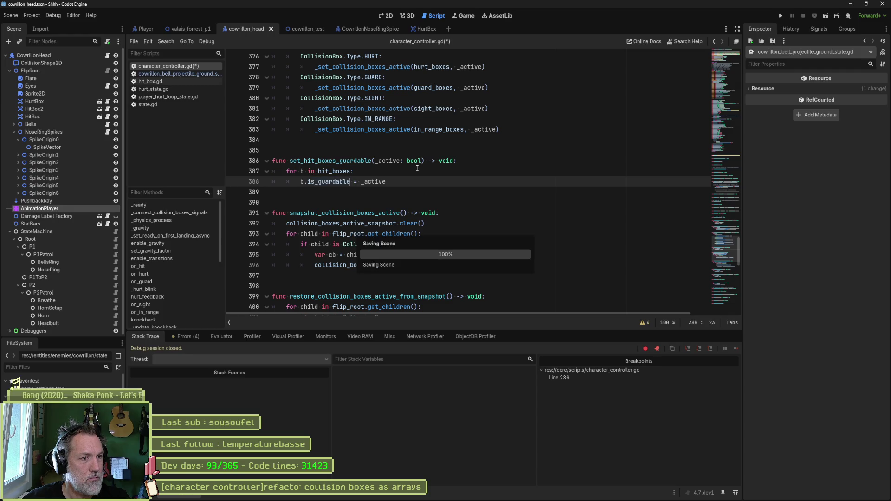
pyautogui.click(202, 73)
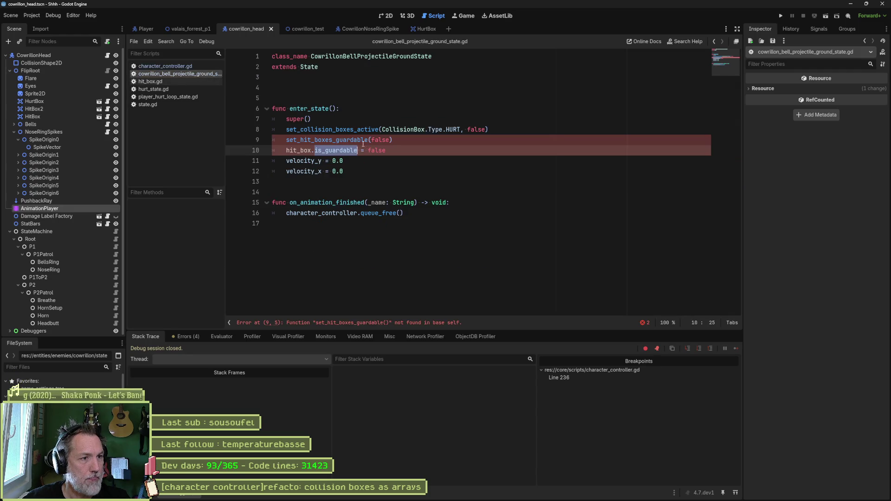
pyautogui.click(398, 148)
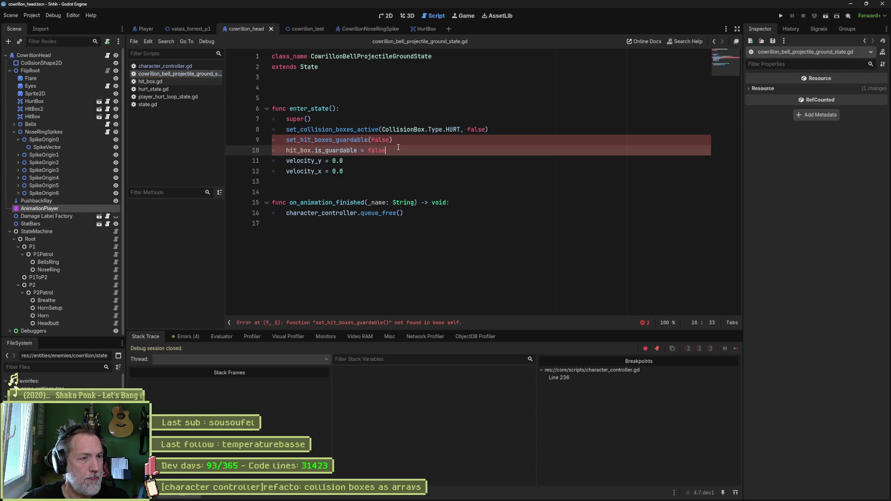
pyautogui.click(357, 150)
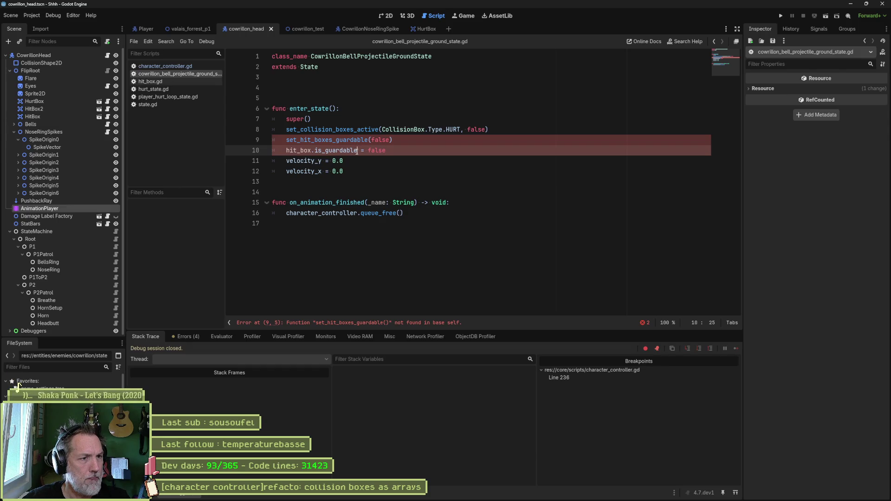
pyautogui.hotkey('ctrl', 'shift', 'k')
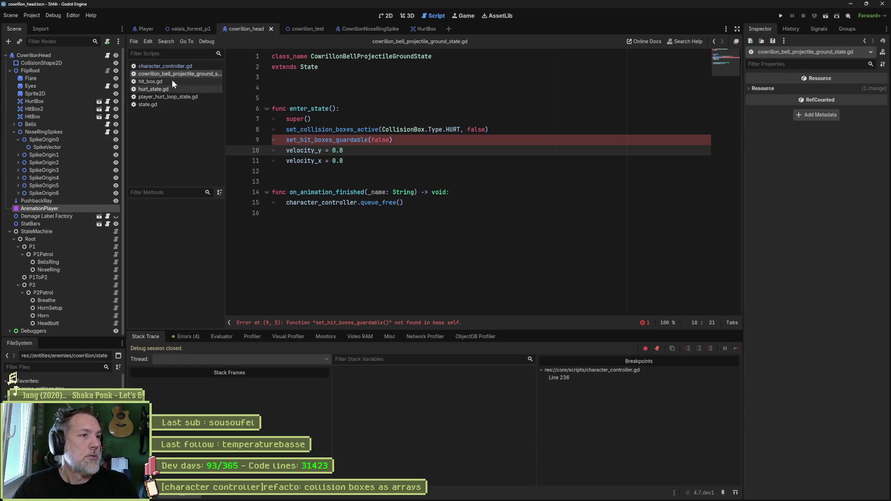
pyautogui.click(176, 68)
pyautogui.tripleClick(464, 163)
pyautogui.hotkey('ctrl', 'c')
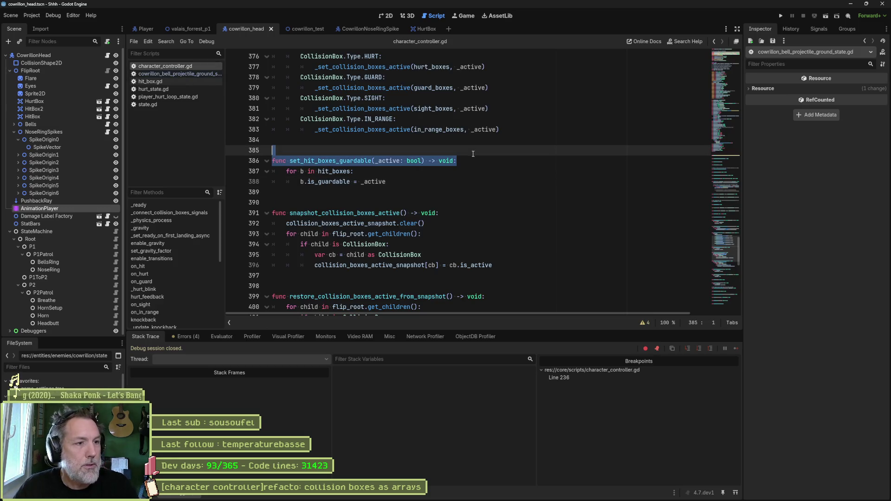
# Add set_hit_boxes_guardable(_active) to state.gd calling character_controller.set_hit_boxes_guardable(_active), and save
pyautogui.click(175, 103)
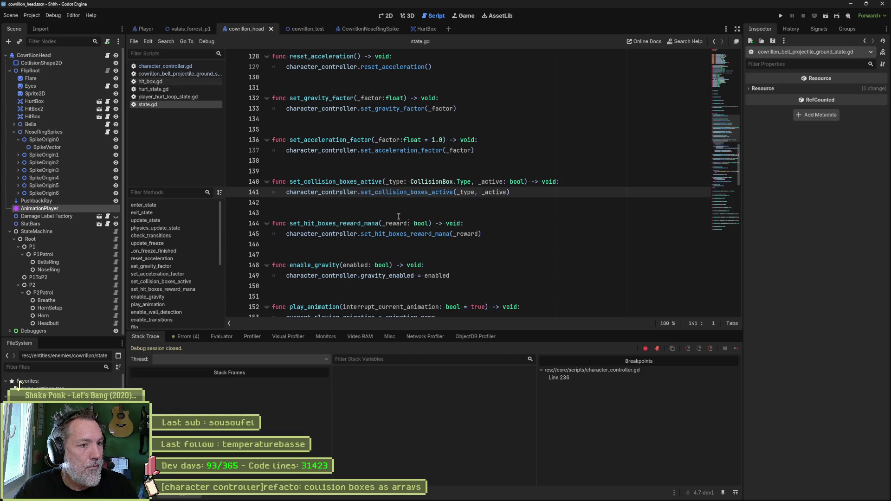
pyautogui.click(355, 206)
pyautogui.hotkey('ctrl', 'v')
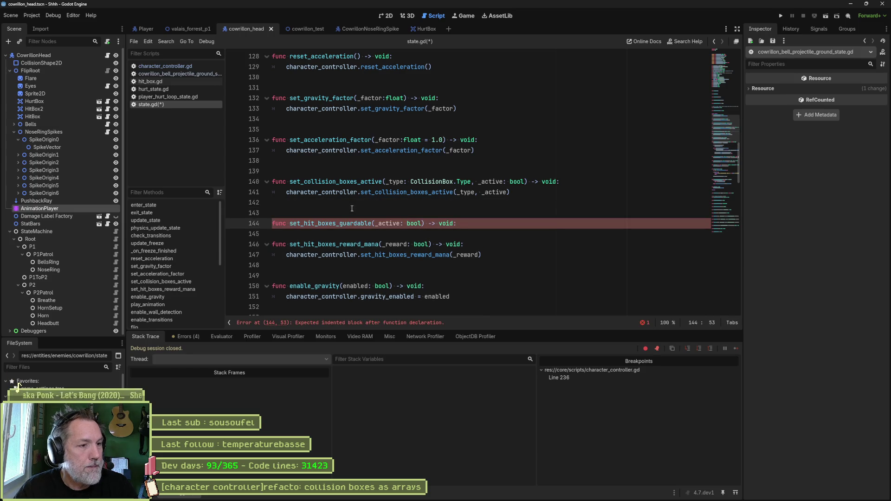
pyautogui.write('cha')
pyautogui.press('Return')
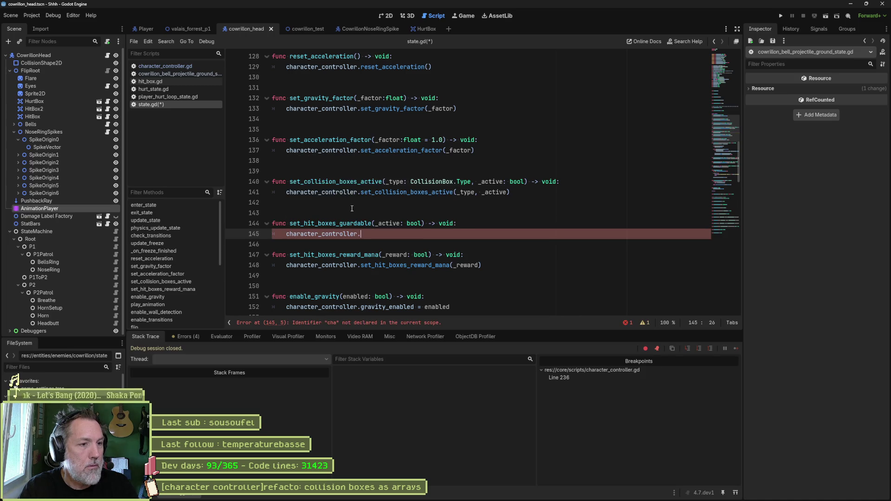
pyautogui.doubleClick(352, 224)
pyautogui.hotkey('ctrl', 'c')
pyautogui.click(450, 235)
pyautogui.hotkey('ctrl', 'v')
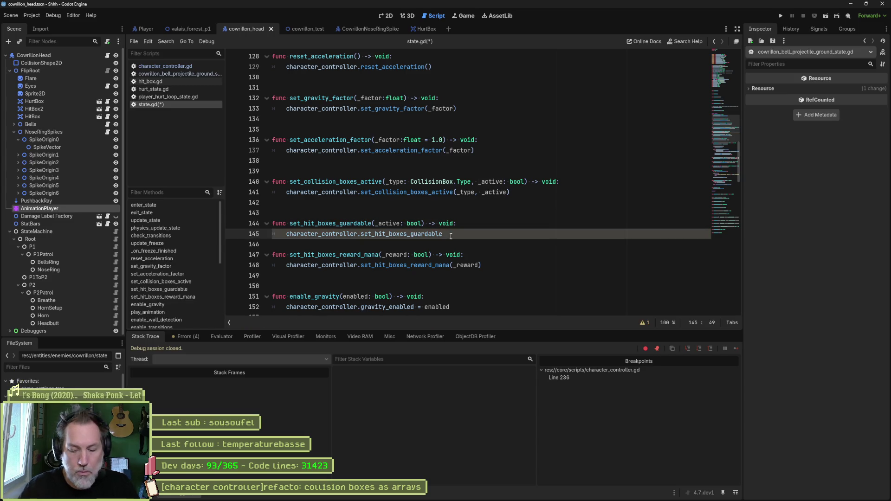
pyautogui.write('(_active')
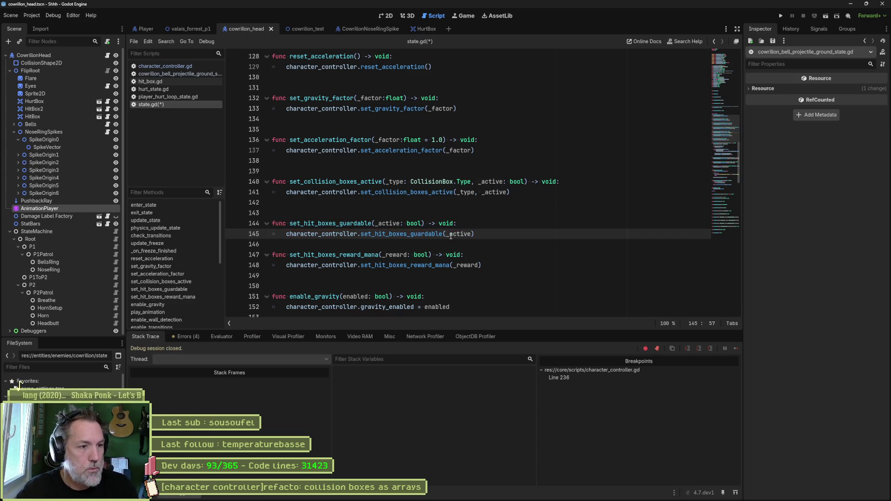
pyautogui.press('Return')
pyautogui.hotkey('ctrl', 's')
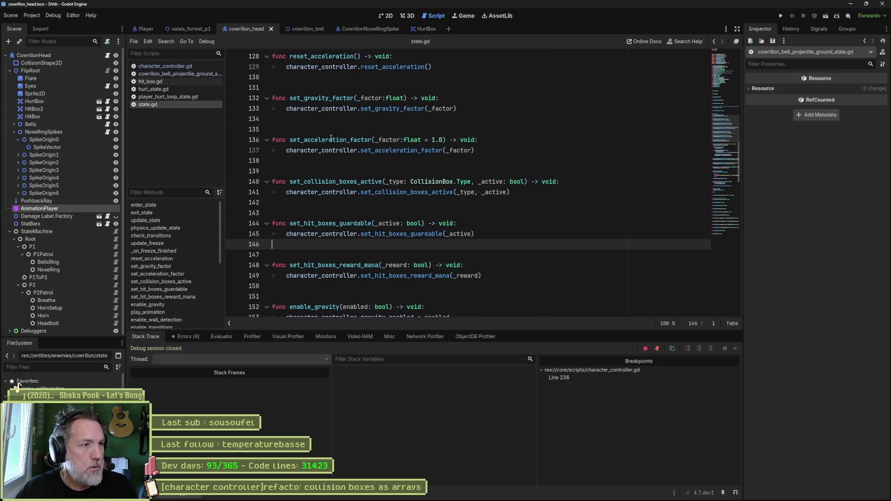
# Return to the bell projectile ground state script and run the game with F6
pyautogui.click(194, 66)
pyautogui.click(191, 73)
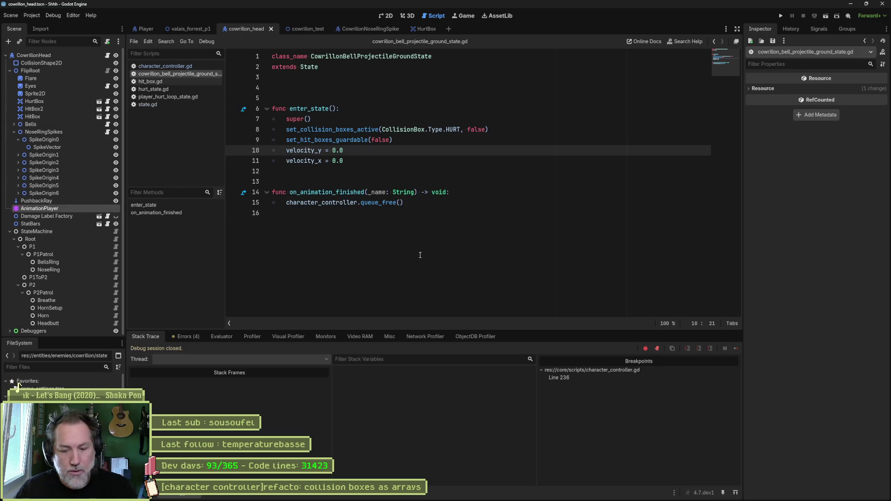
pyautogui.press('F6')
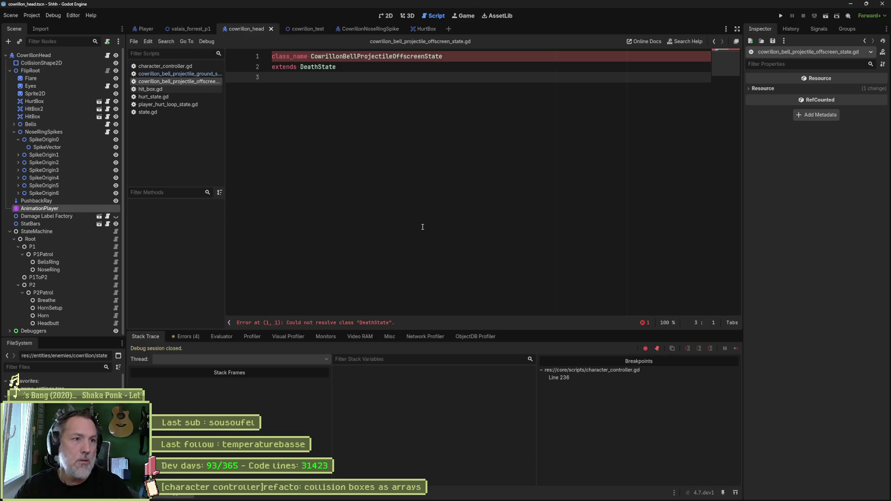
# Jump to the DeathState script, then open hurt_state.gd at the enter_state collision-box code
pyautogui.keyDown('ctrl'); pyautogui.click(318, 67); pyautogui.keyUp('ctrl')
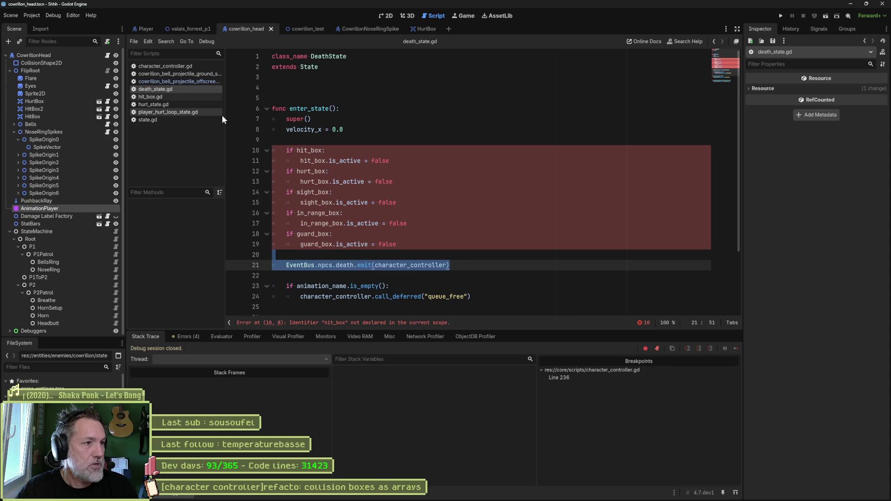
pyautogui.click(177, 105)
pyautogui.click(344, 139)
pyautogui.scroll(2, 469, 157)
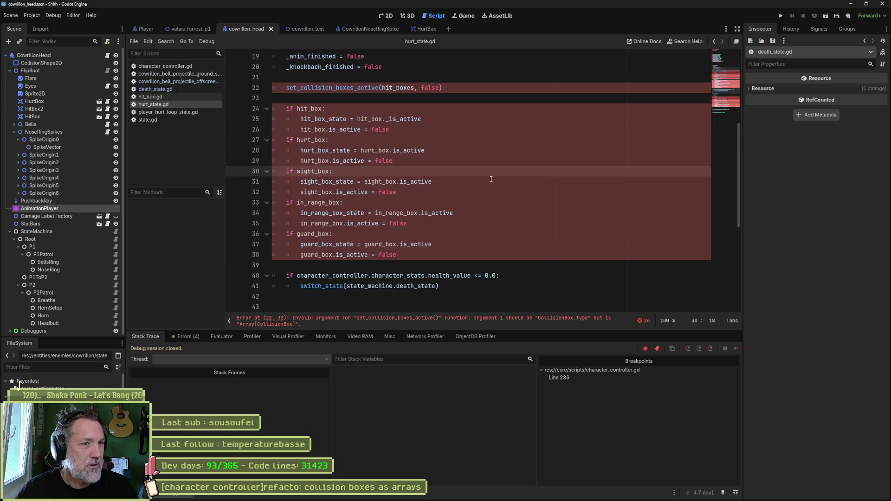
pyautogui.moveTo(354, 121)
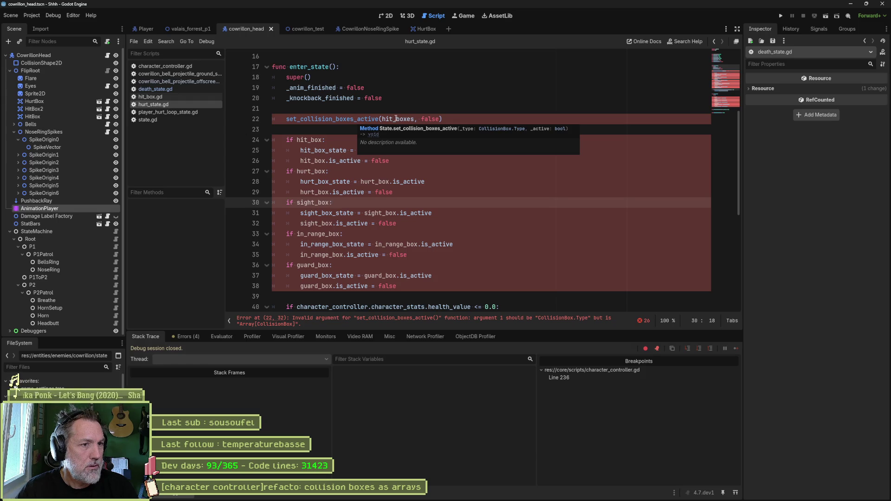
pyautogui.doubleClick(396, 118)
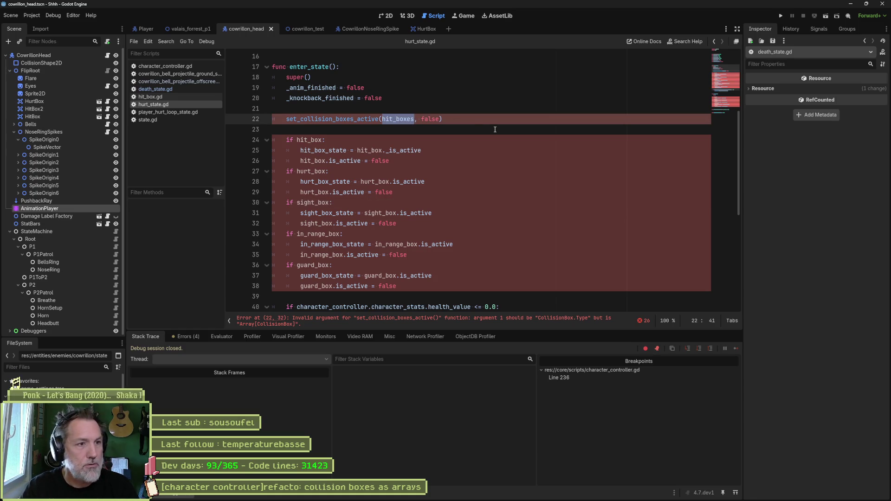
# Replace the hit_boxes argument on line 22 with CollisionBox.Type.HIT
pyautogui.write('Collis')
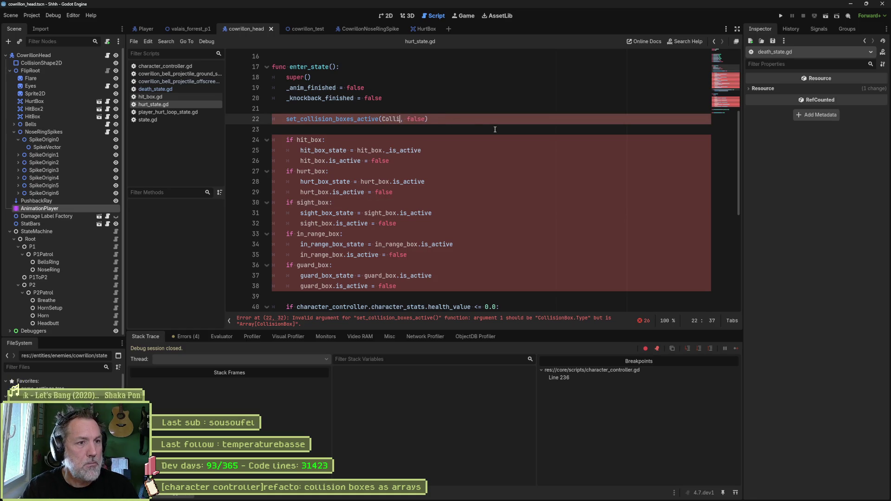
pyautogui.press('Return')
pyautogui.write('.Type.hi')
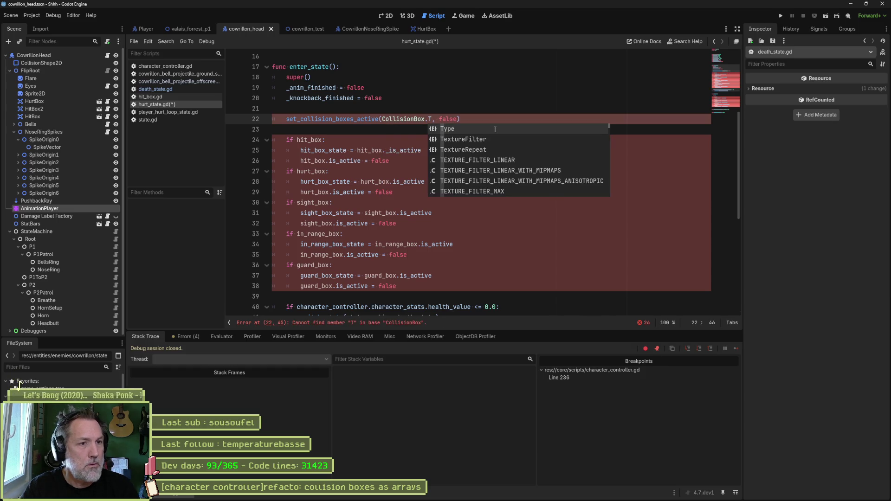
pyautogui.press('Return')
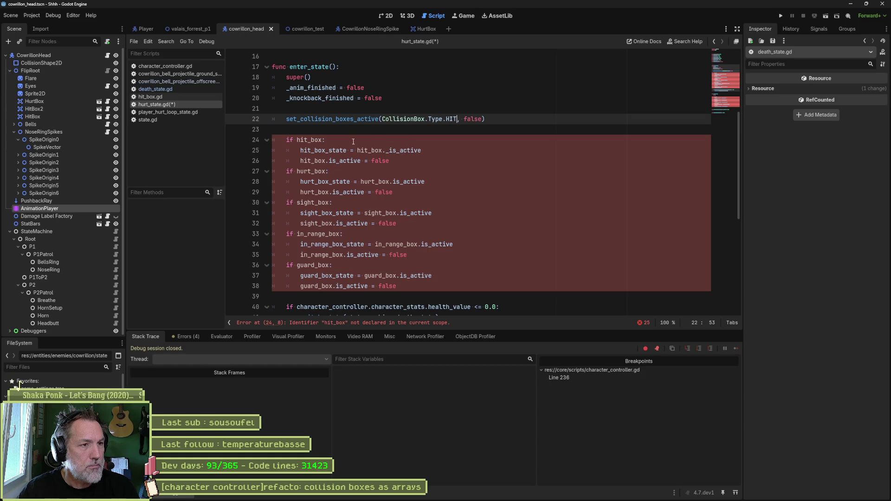
# Turn line 22 into character_controller.snapshot_collision_boxes_active() with no arguments
pyautogui.scroll(-1, 367, 130)
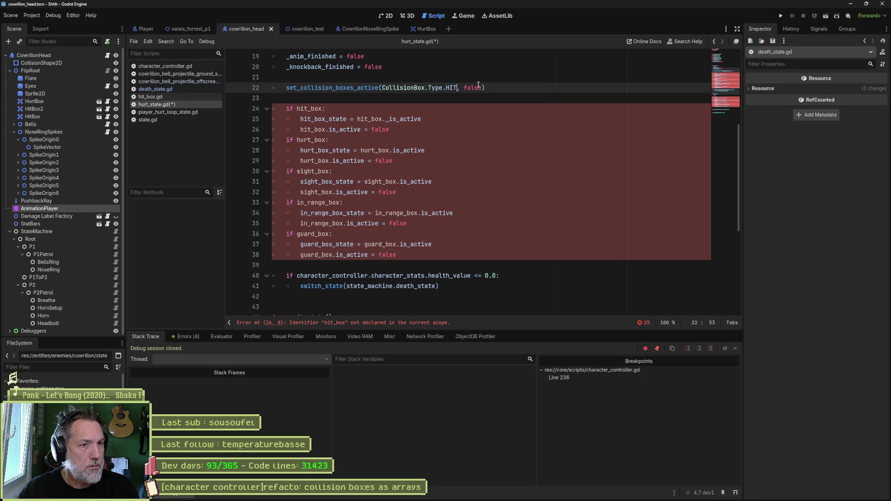
pyautogui.doubleClick(333, 88)
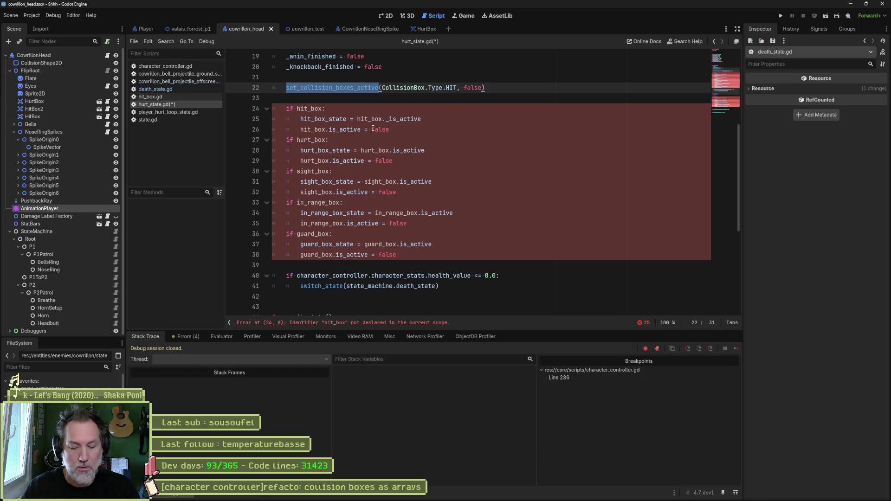
pyautogui.write('snap')
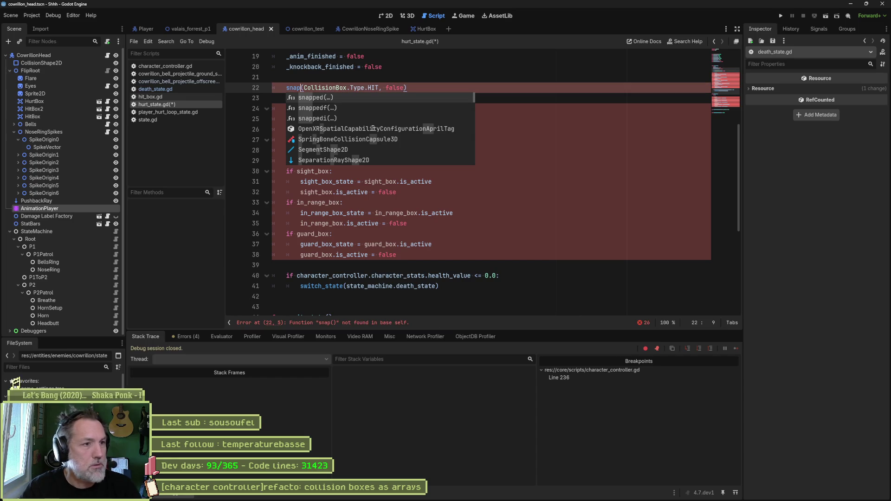
pyautogui.press('BackSpace')
pyautogui.press('BackSpace')
pyautogui.press('BackSpace')
pyautogui.write('char')
pyautogui.press('Return')
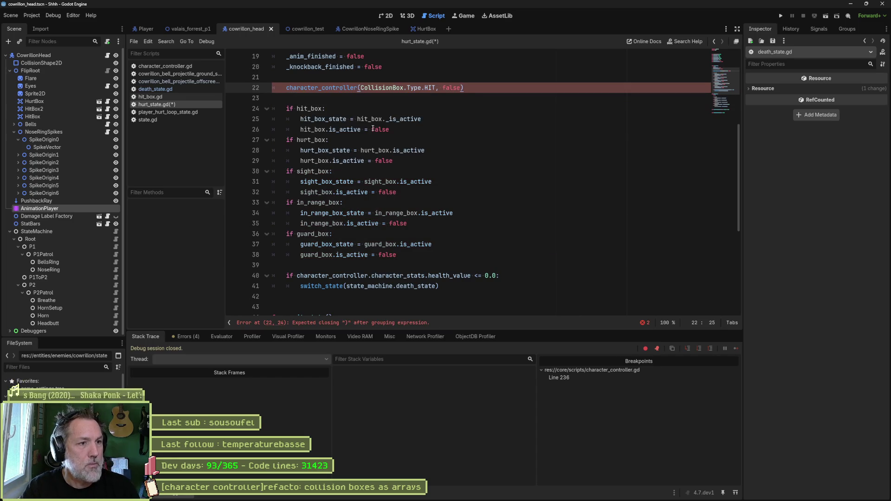
pyautogui.write('.sna')
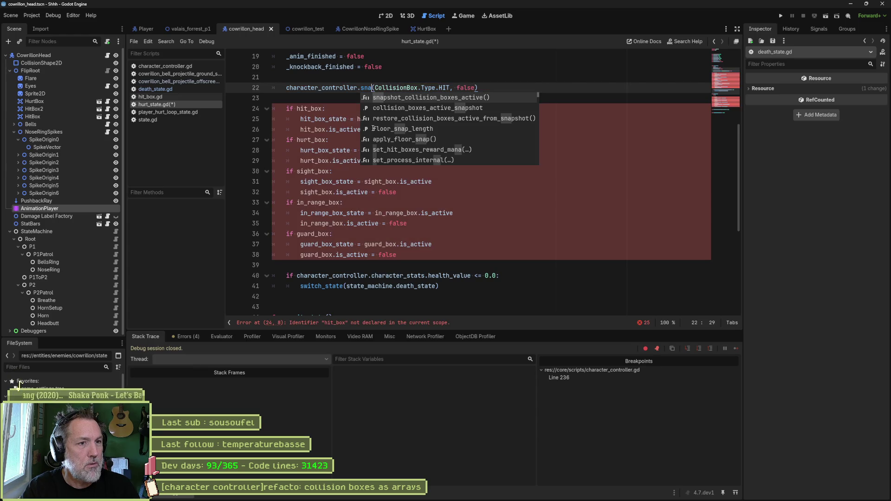
pyautogui.press('Return')
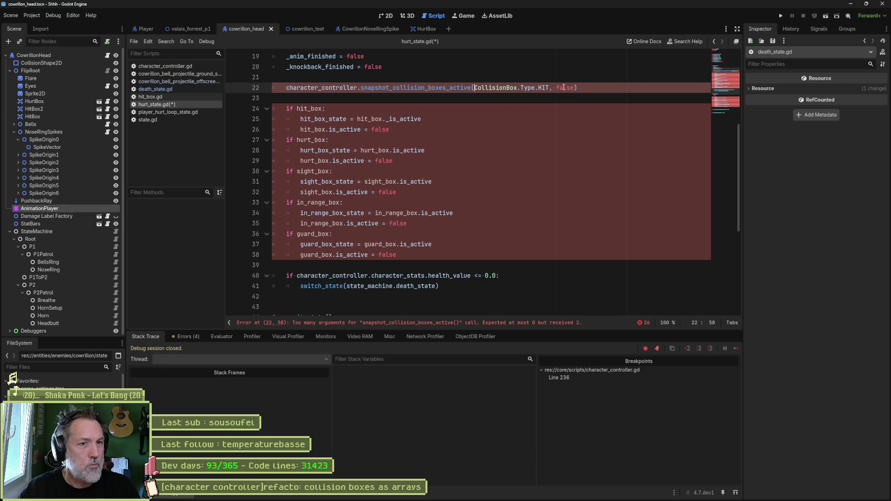
pyautogui.moveTo(576, 87); pyautogui.dragTo(474, 89)
pyautogui.press('BackSpace')
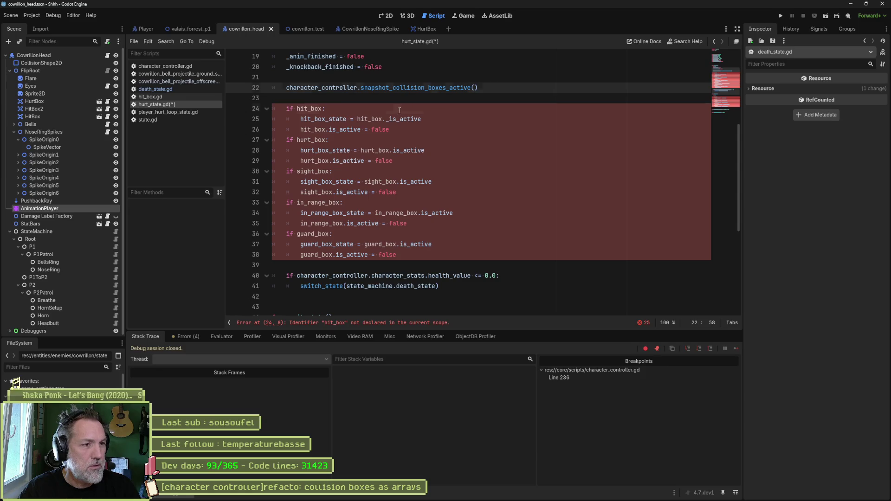
pyautogui.click(400, 111)
pyautogui.click(387, 129)
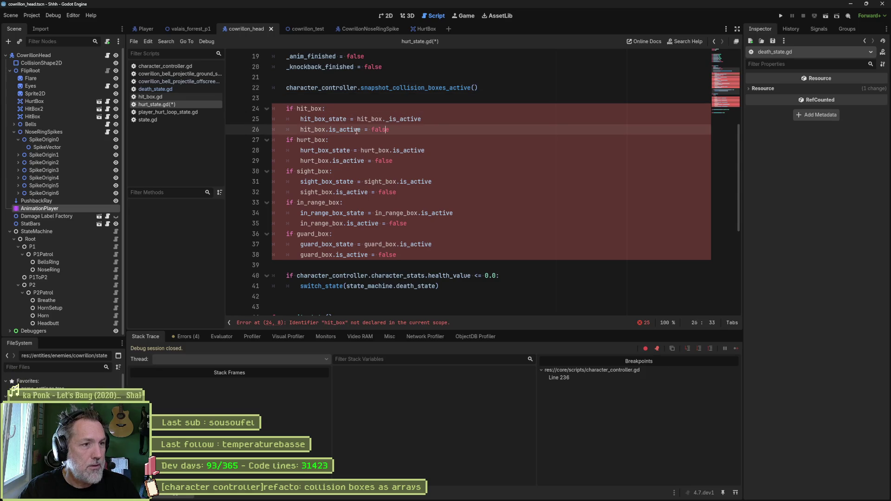
# Add set_collision_boxes_active(CollisionBox.Type.HIT, false) after the snapshot call
pyautogui.click(491, 87)
pyautogui.press('Return')
pyautogui.write('set_col')
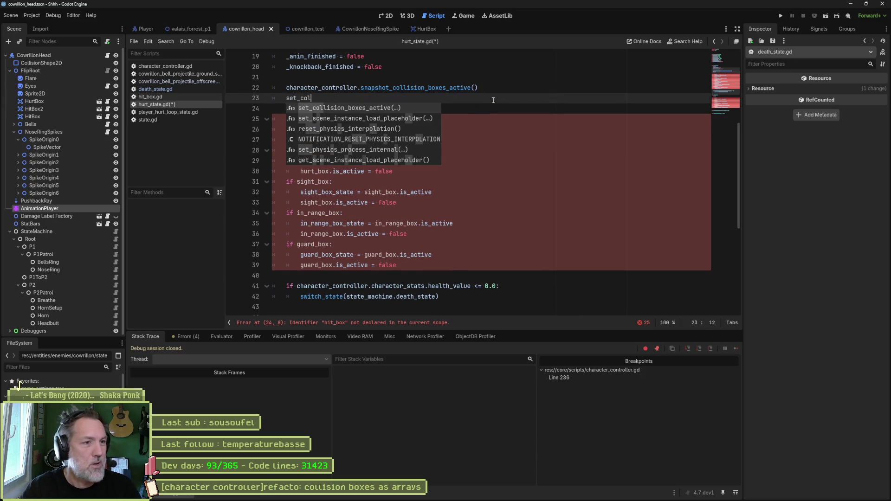
pyautogui.press('Return')
pyautogui.write('false')
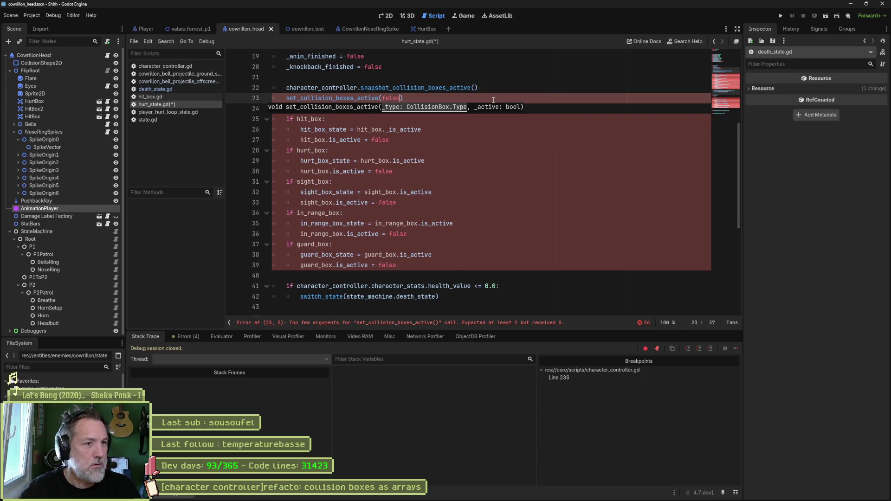
pyautogui.click(383, 98)
pyautogui.write('Coll ')
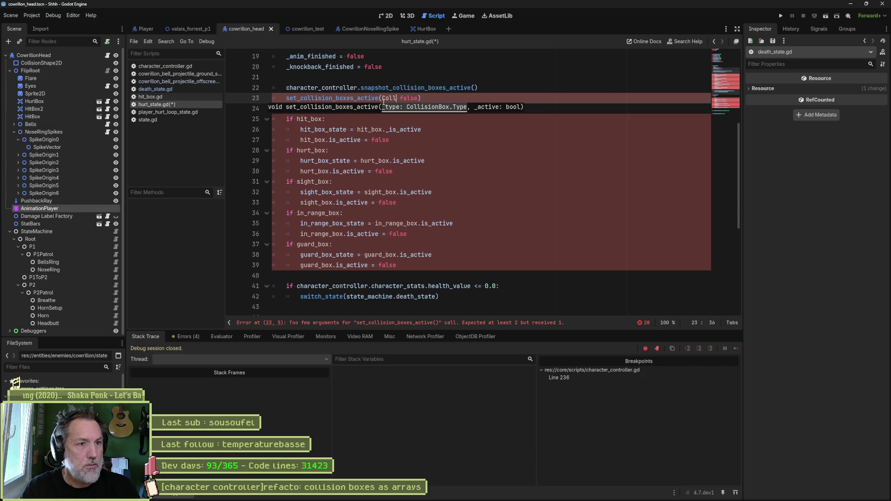
pyautogui.write('isionBox.T')
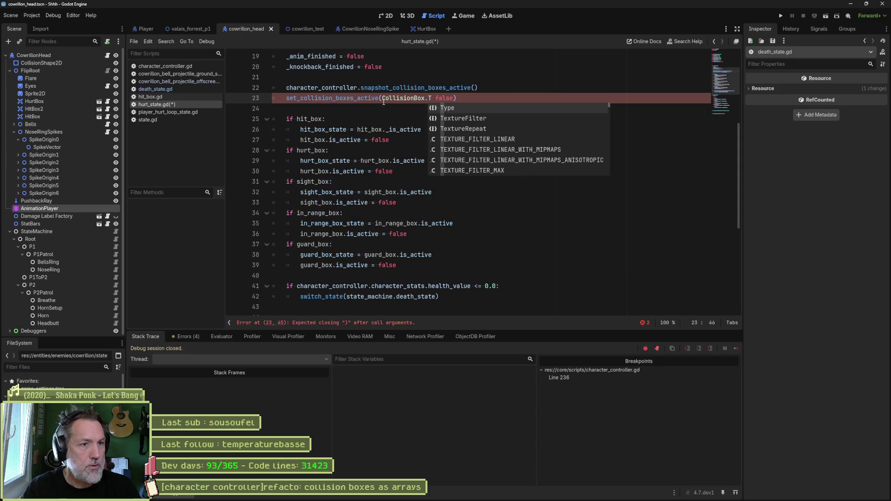
pyautogui.press('Return')
pyautogui.write('.')
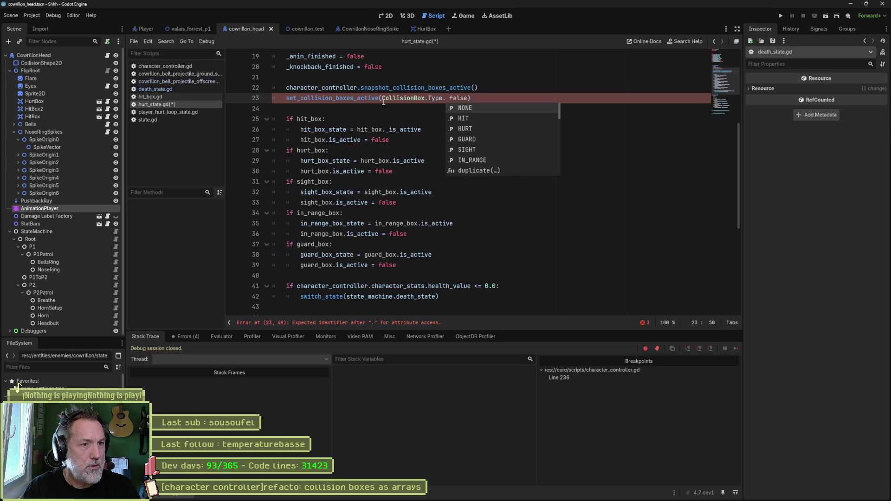
pyautogui.press('Down')
pyautogui.press('Return')
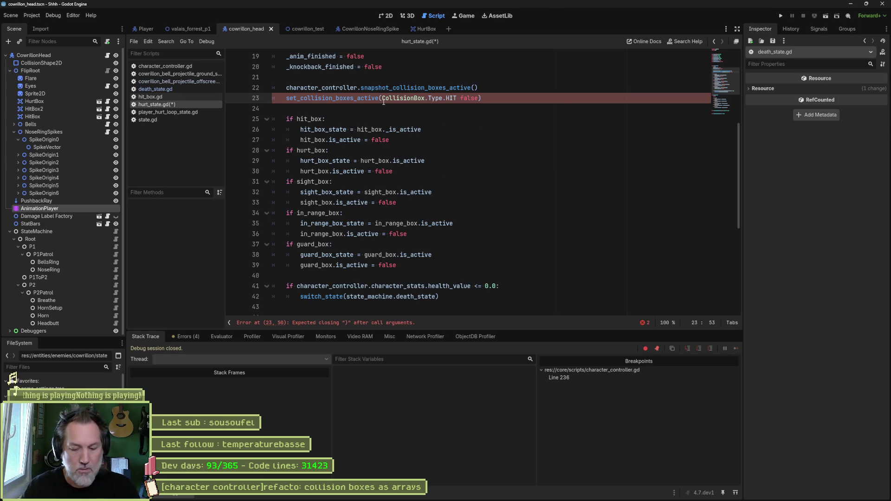
pyautogui.write(',')
# Duplicate the disable call and change the copies to HURT and GUARD
pyautogui.moveTo(499, 98); pyautogui.dragTo(498, 88)
pyautogui.hotkey('ctrl', 'c')
pyautogui.click(490, 101)
pyautogui.hotkey('ctrl', 'v')
pyautogui.hotkey('ctrl', 'v')
pyautogui.hotkey('ctrl', 'v')
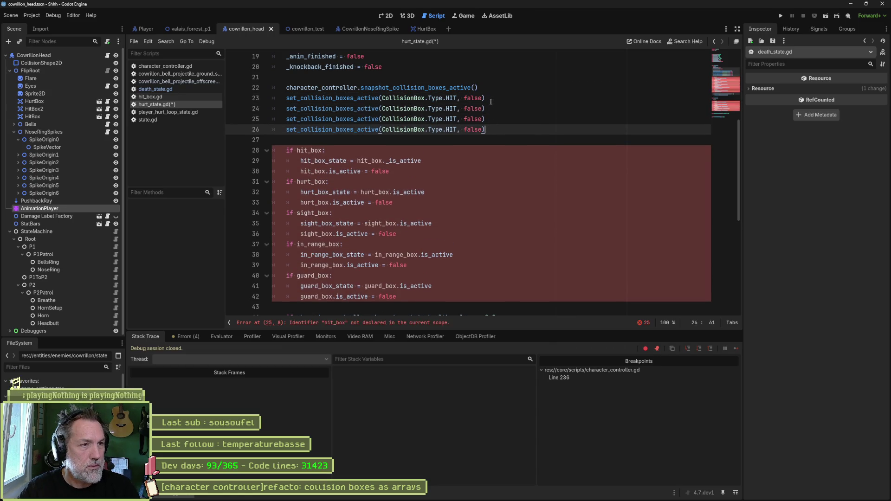
pyautogui.hotkey('ctrl', 'v')
pyautogui.click(458, 108)
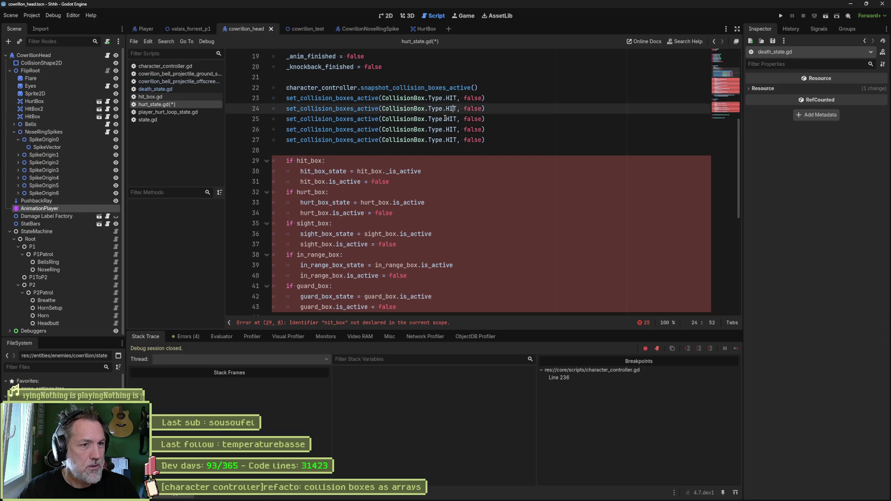
pyautogui.press('BackSpace')
pyautogui.press('BackSpace')
pyautogui.write('URT')
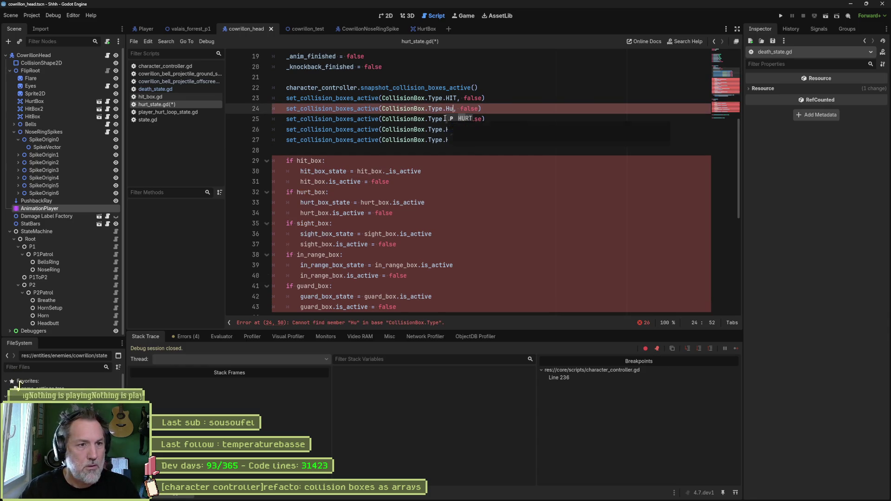
pyautogui.doubleClick(446, 118)
pyautogui.write('GUARD')
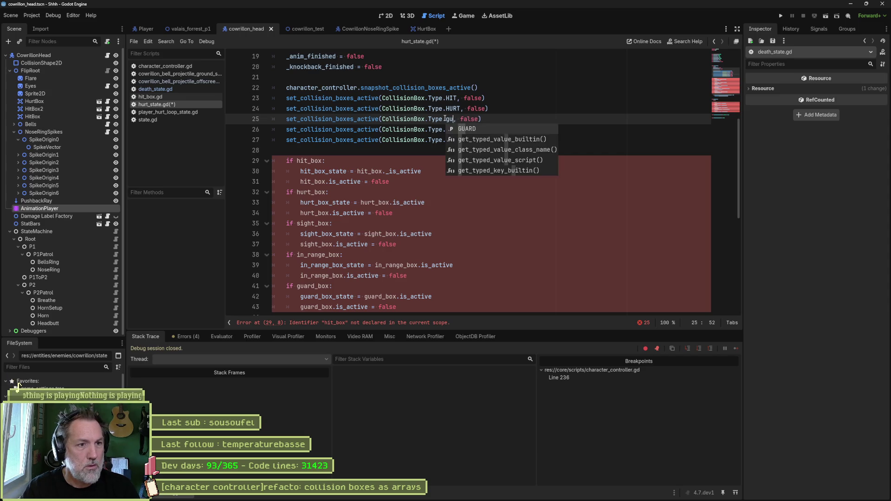
# Set the remaining two disable calls to SIGHT and IN_RANGE box types
pyautogui.press('Down')
pyautogui.press('BackSpace')
pyautogui.press('BackSpace')
pyautogui.press('BackSpace')
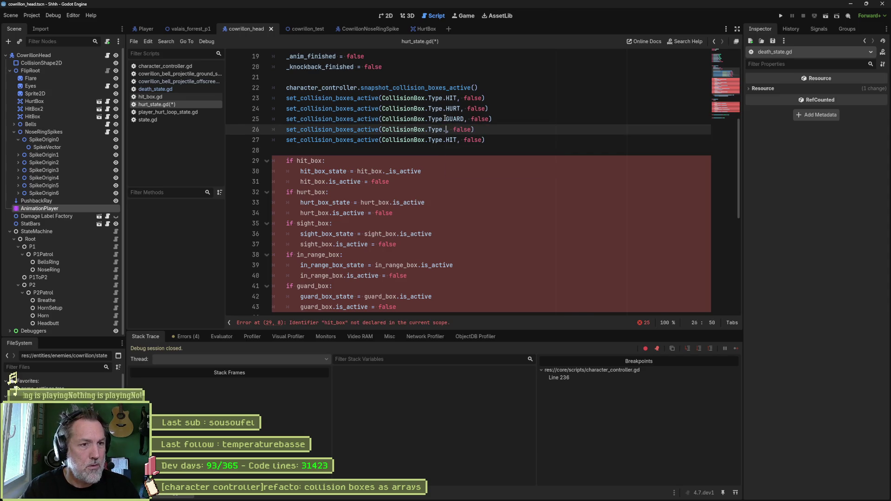
pyautogui.write('si')
pyautogui.press('Return')
pyautogui.press('BackSpace')
pyautogui.press('BackSpace')
pyautogui.press('BackSpace')
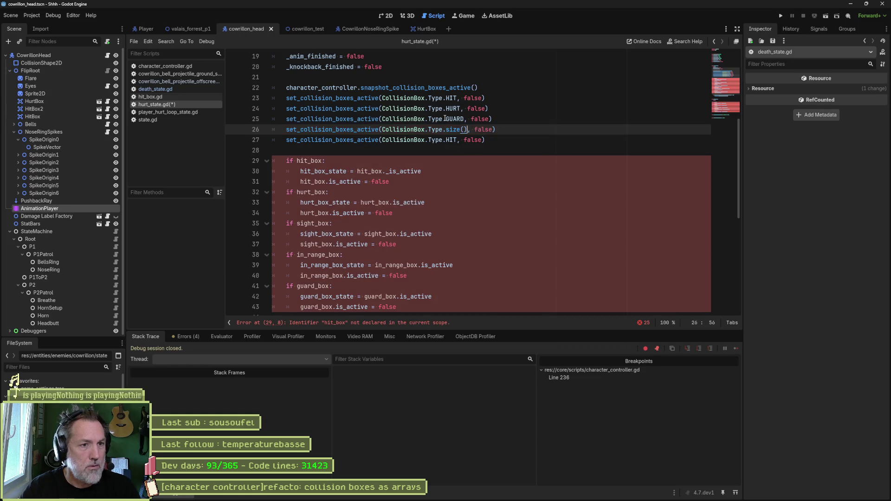
pyautogui.write('sigh')
pyautogui.press('Return')
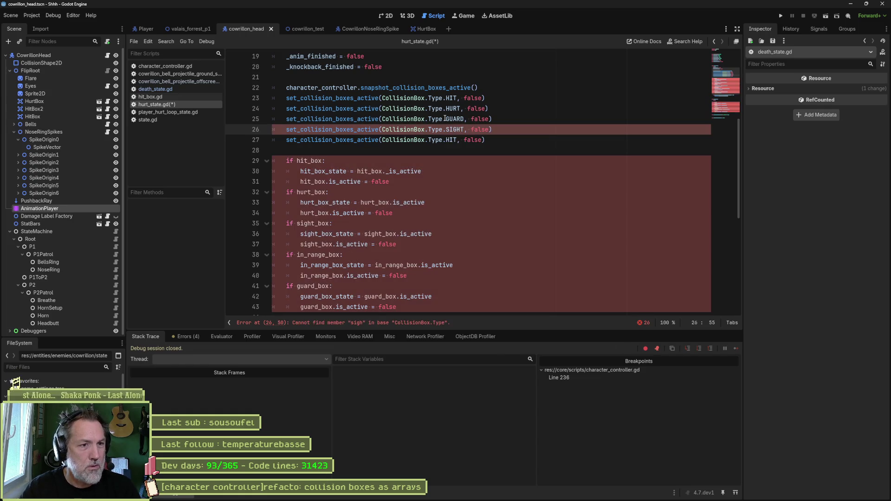
pyautogui.press('Down')
pyautogui.hotkey('ctrl', 'shift', 'Left')
pyautogui.write('in')
pyautogui.press('Return')
# Delete the old per-box disabling if-blocks from enter_state
pyautogui.scroll(-2, 423, 156)
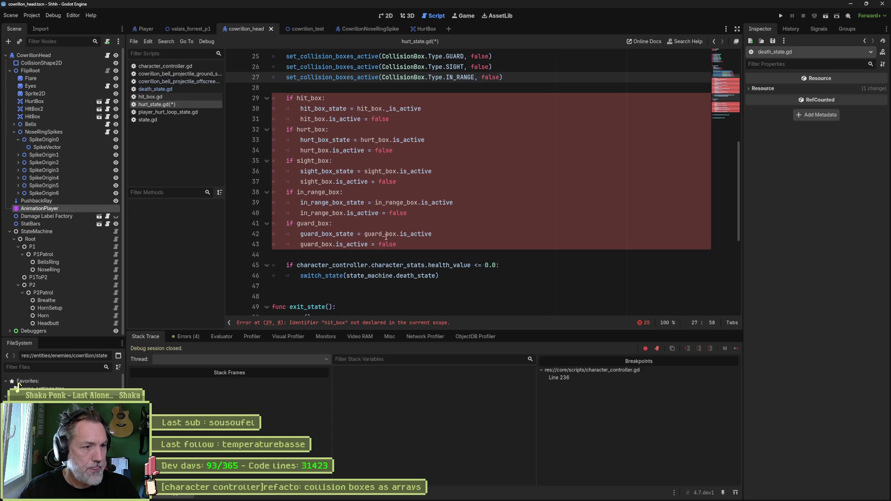
pyautogui.moveTo(408, 244); pyautogui.dragTo(555, 77)
pyautogui.press('BackSpace')
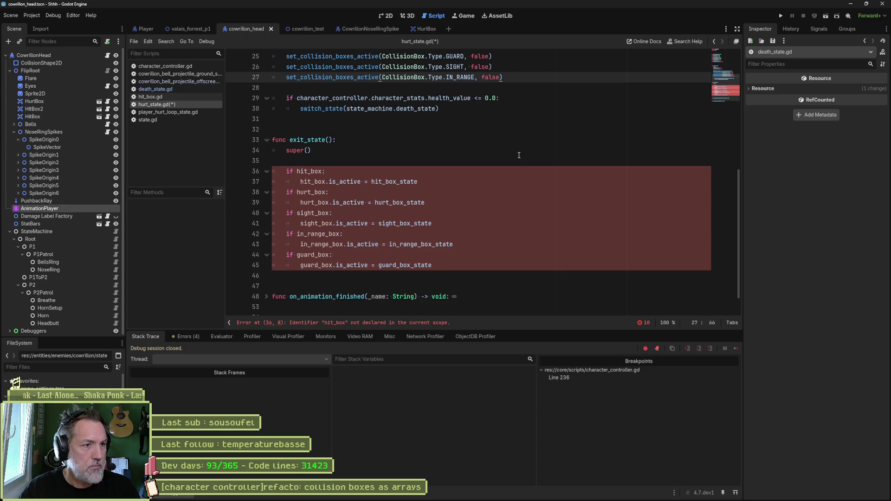
# Replace exit_state's old per-box restore blocks with a copy of the snapshot call
pyautogui.scroll(2, 519, 155)
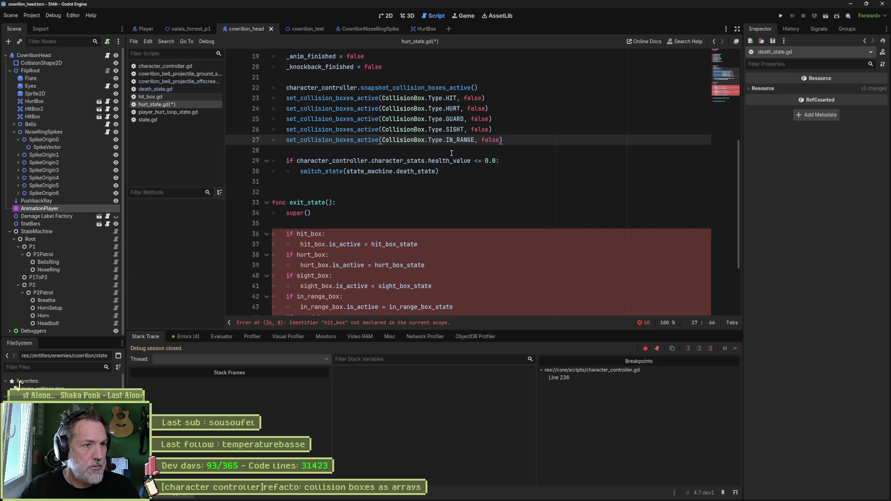
pyautogui.moveTo(480, 88); pyautogui.dragTo(488, 80)
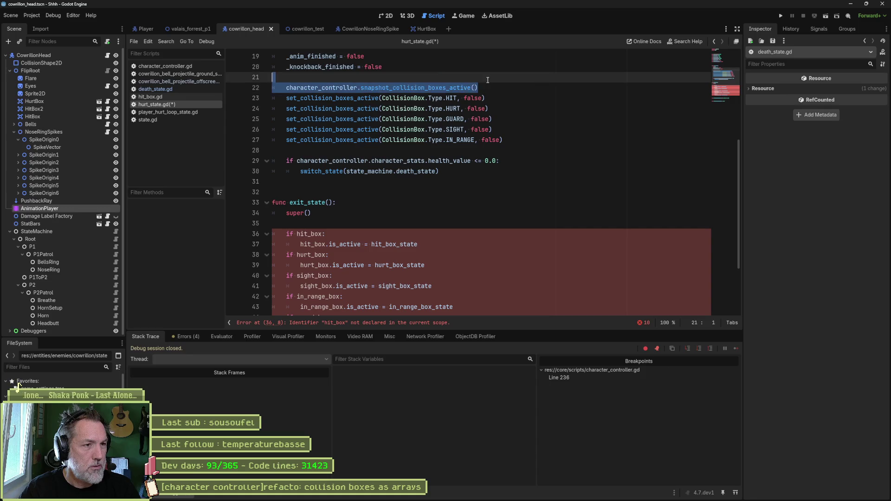
pyautogui.click(432, 222)
pyautogui.scroll(-1, 428, 222)
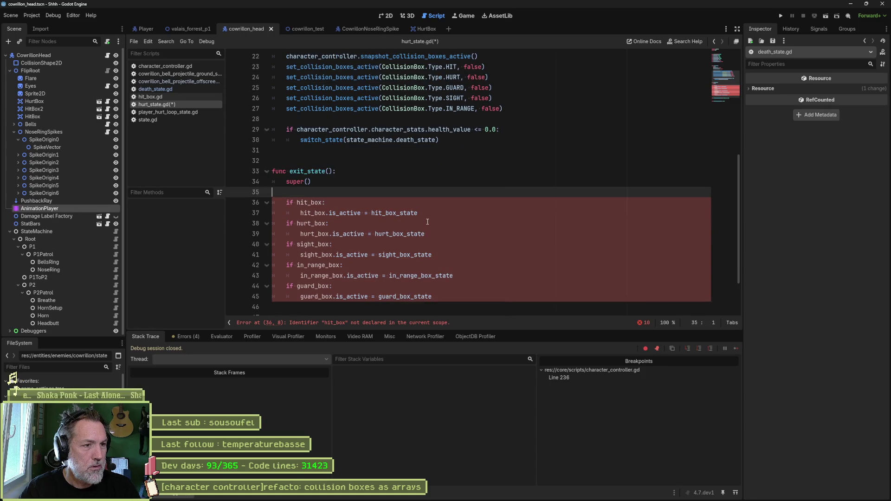
pyautogui.keyDown('shift'); pyautogui.click(439, 295); pyautogui.keyUp('shift')
pyautogui.hotkey('ctrl', 'v')
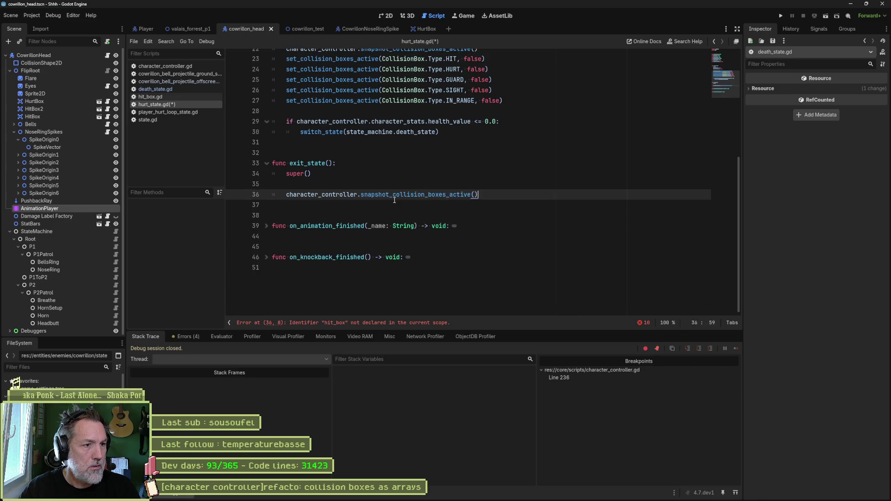
# Change it to restore_collision_boxes_active_from_snapshot(), remove the blank line above, and save hurt_state.gd
pyautogui.scroll(1, 394, 200)
pyautogui.doubleClick(382, 238)
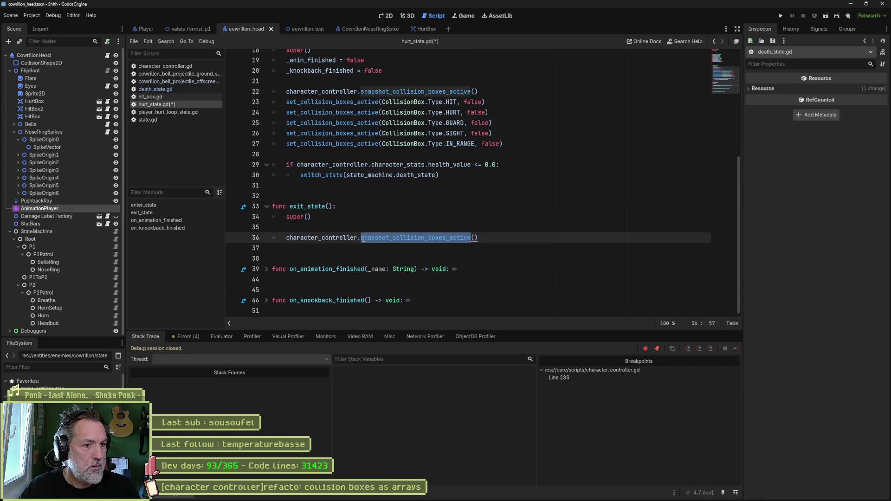
pyautogui.click(362, 238)
pyautogui.keyDown('shift'); pyautogui.click(477, 238); pyautogui.keyUp('shift')
pyautogui.write('res')
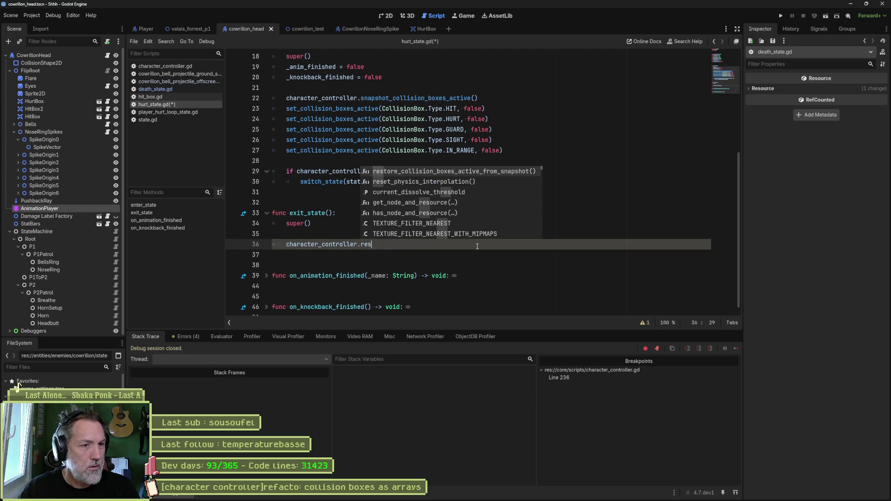
pyautogui.press('Return')
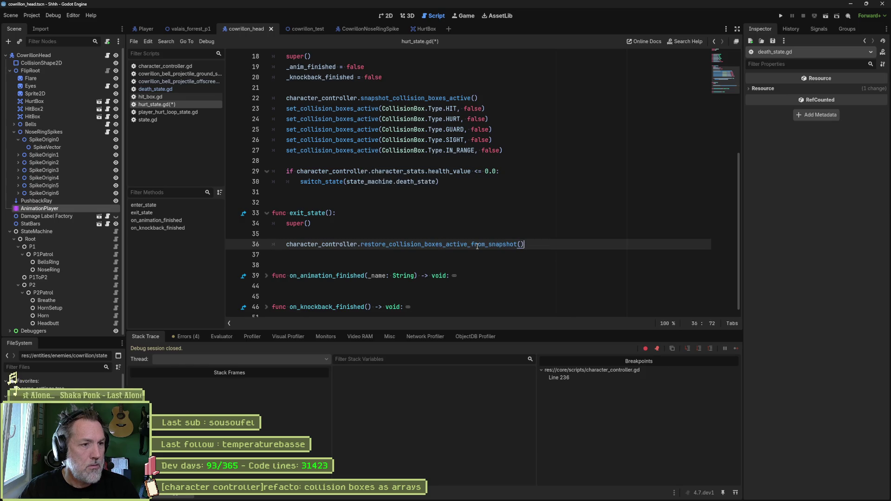
pyautogui.press('Up')
pyautogui.press('Delete')
pyautogui.hotkey('ctrl', 's')
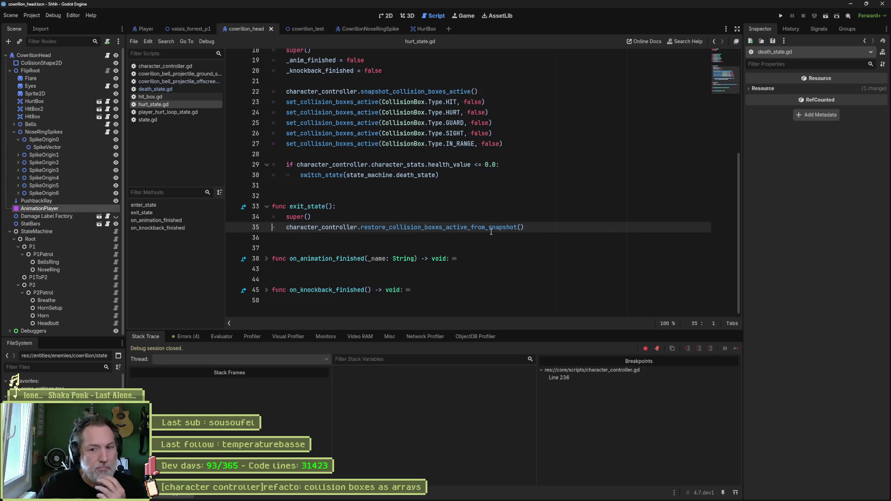
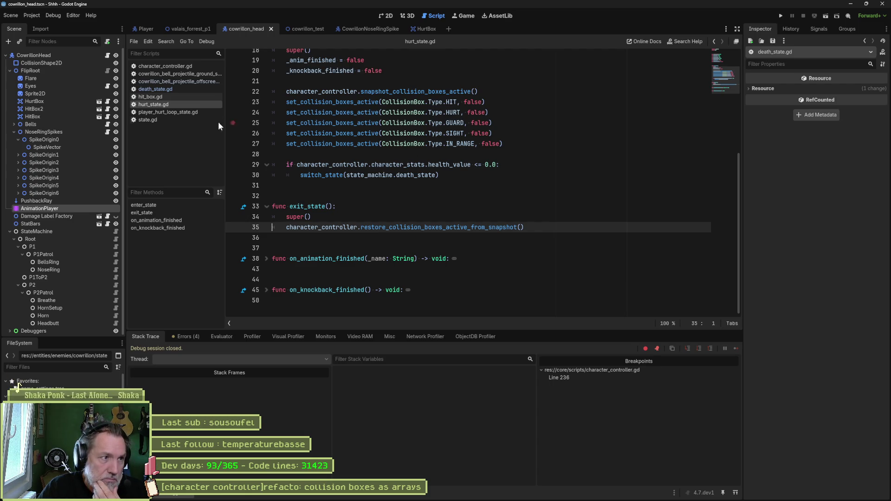
# Glance at death_state.gd, then go to set_collision_boxes_active in character_controller.gd
pyautogui.click(174, 90)
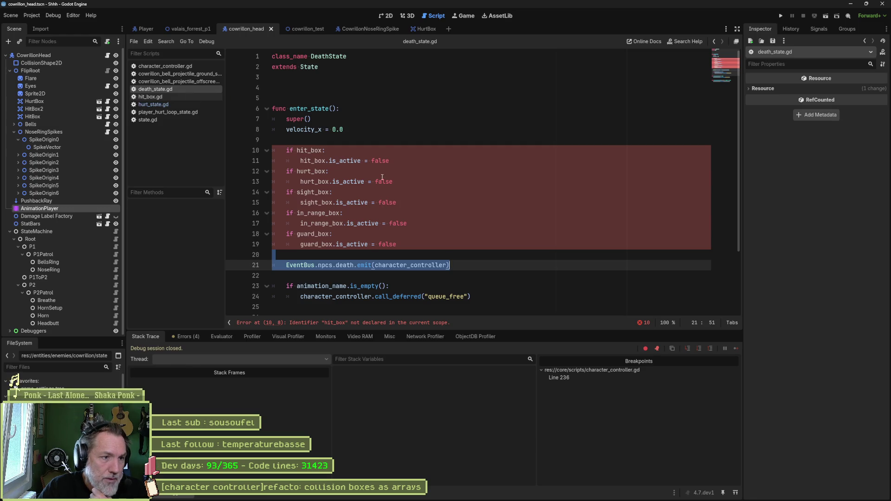
pyautogui.click(199, 67)
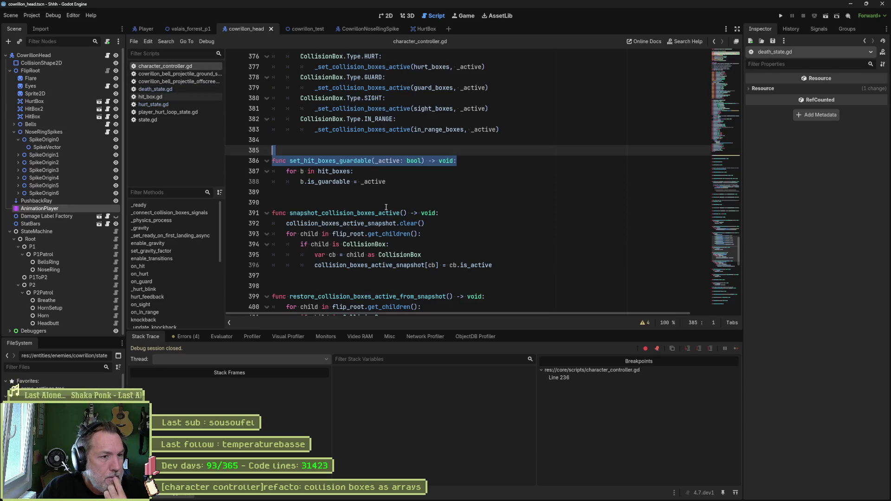
pyautogui.scroll(4, 386, 206)
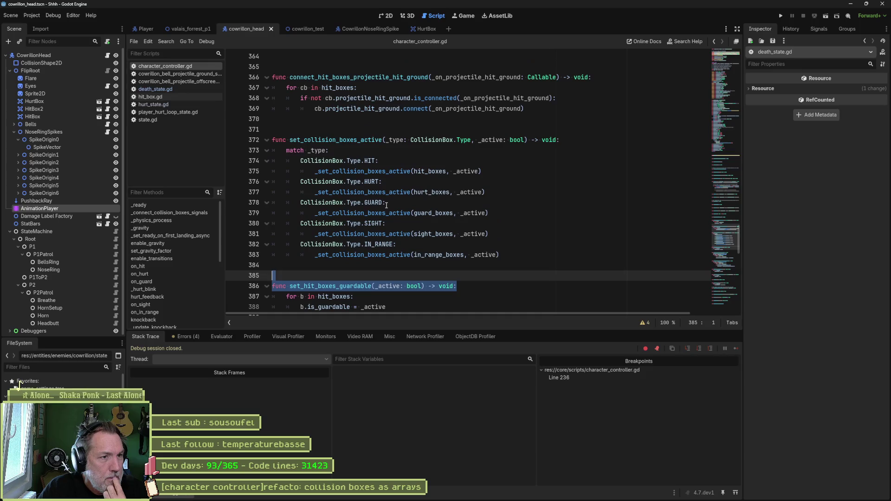
pyautogui.click(430, 149)
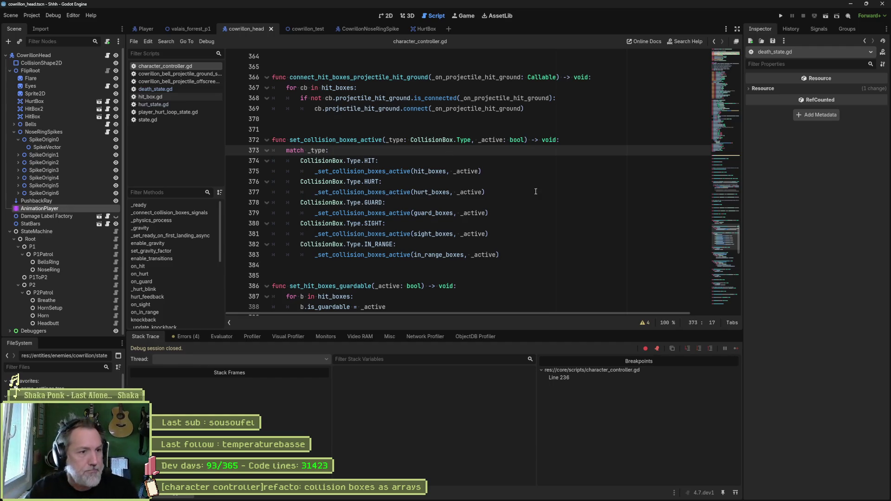
# Duplicate set_collision_boxes_active below itself and rename the copy set_all_collision_boxes_active
pyautogui.moveTo(511, 256); pyautogui.dragTo(272, 140)
pyautogui.hotkey('ctrl', 'c')
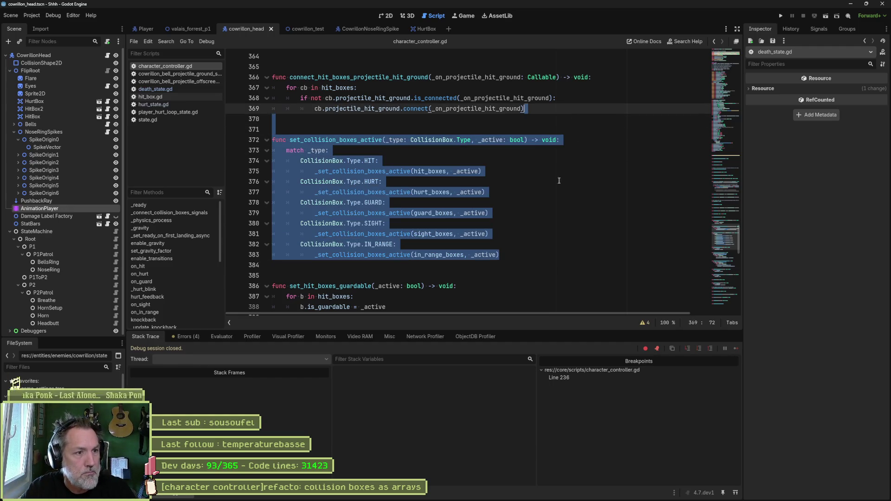
pyautogui.press('Down')
pyautogui.press('Down')
pyautogui.press('Return')
pyautogui.hotkey('ctrl', 'v')
pyautogui.click(304, 189)
pyautogui.write('all_')
# Remove the copy's _type parameter and its match _type line
pyautogui.moveTo(399, 189); pyautogui.dragTo(488, 195)
pyautogui.press('BackSpace')
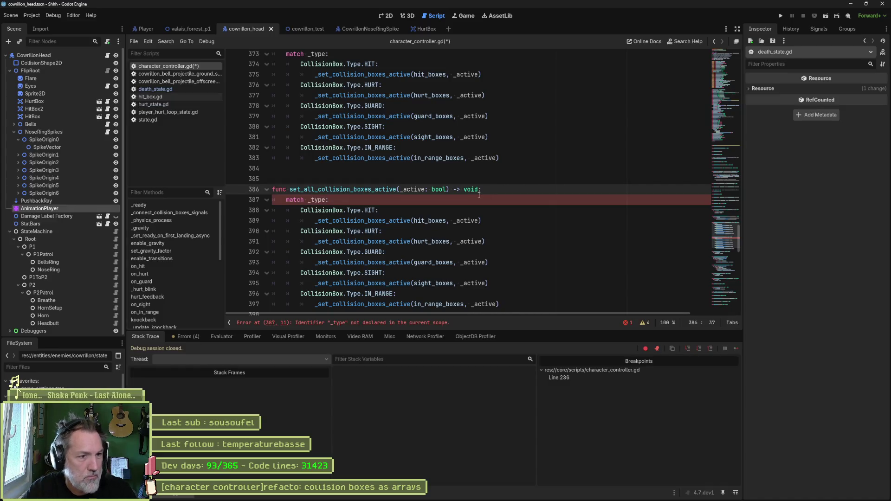
pyautogui.click(397, 202)
pyautogui.hotkey('ctrl', 'shift', 'k')
# Delete the per-type case lines and unindent the five remaining box calls
pyautogui.moveTo(397, 201); pyautogui.dragTo(411, 288)
pyautogui.click(380, 200)
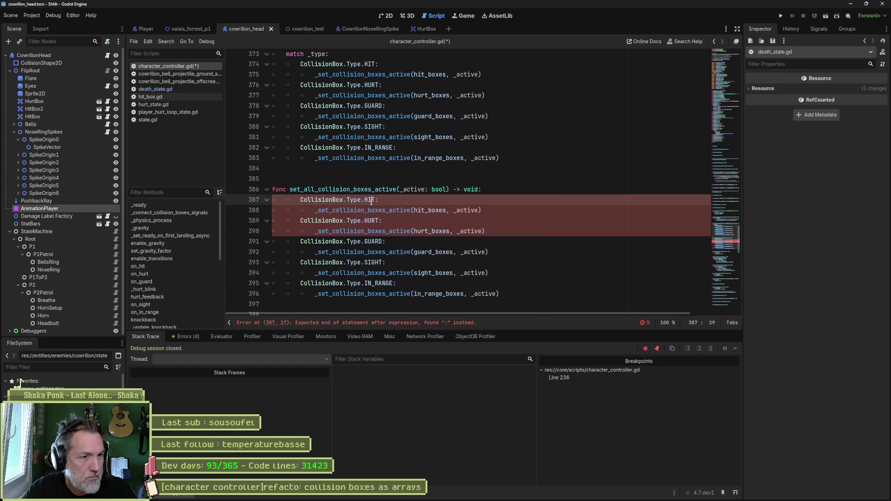
pyautogui.hotkey('ctrl', 'shift', 'k')
pyautogui.click(383, 210)
pyautogui.hotkey('ctrl', 'shift', 'k')
pyautogui.press('Down')
pyautogui.hotkey('ctrl', 'shift', 'k')
pyautogui.press('Down')
pyautogui.hotkey('ctrl', 'shift', 'k')
pyautogui.press('Down')
pyautogui.hotkey('ctrl', 'shift', 'k')
pyautogui.hotkey('shift', 'Up')
pyautogui.hotkey('shift', 'Up')
pyautogui.hotkey('shift', 'Up')
pyautogui.hotkey('shift', 'Tab')
pyautogui.hotkey('shift', 'Tab')
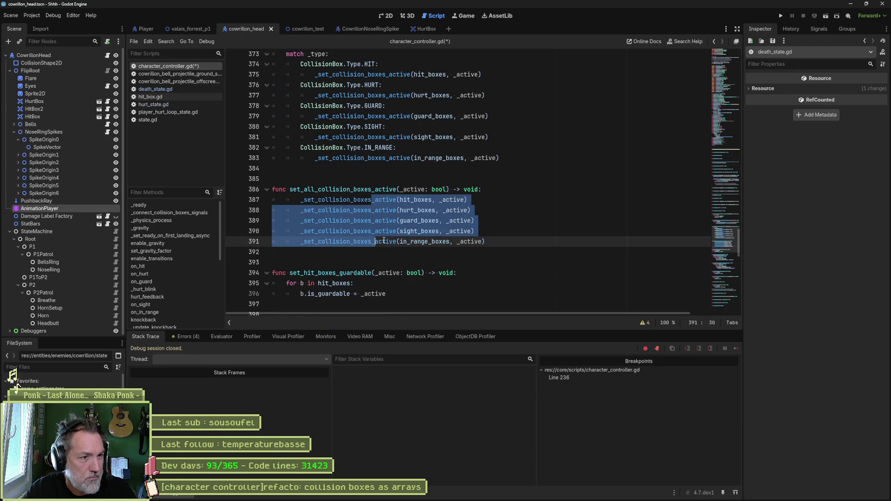
# In hurt_state.gd, add set_all_collision_boxes_active(false) after the snapshot call
pyautogui.click(505, 215)
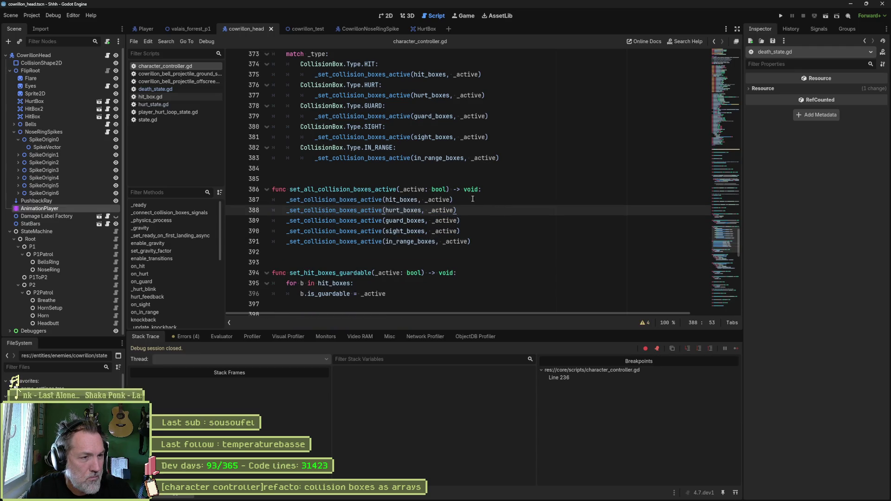
pyautogui.doubleClick(385, 190)
pyautogui.click(196, 76)
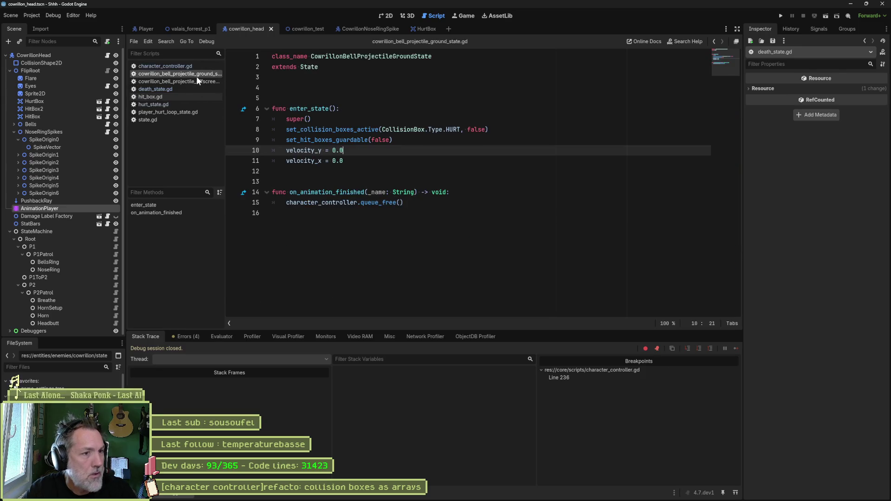
pyautogui.click(194, 82)
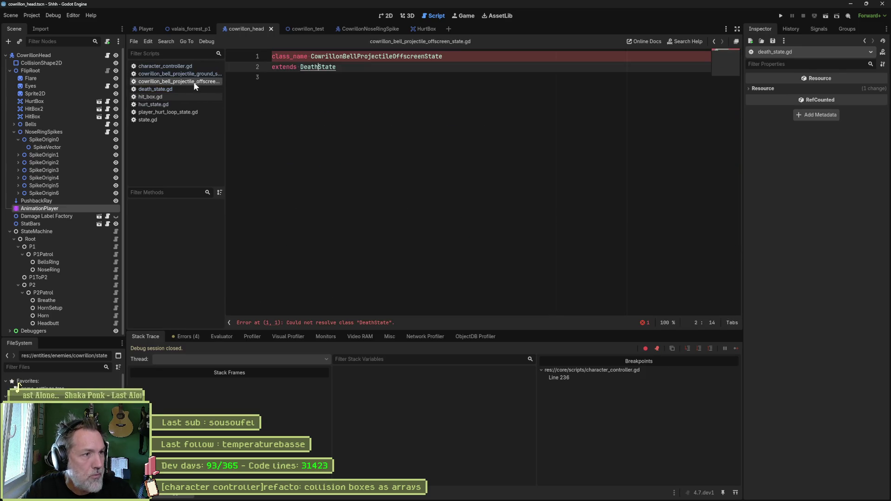
pyautogui.click(166, 104)
pyautogui.click(515, 103)
pyautogui.press('Return')
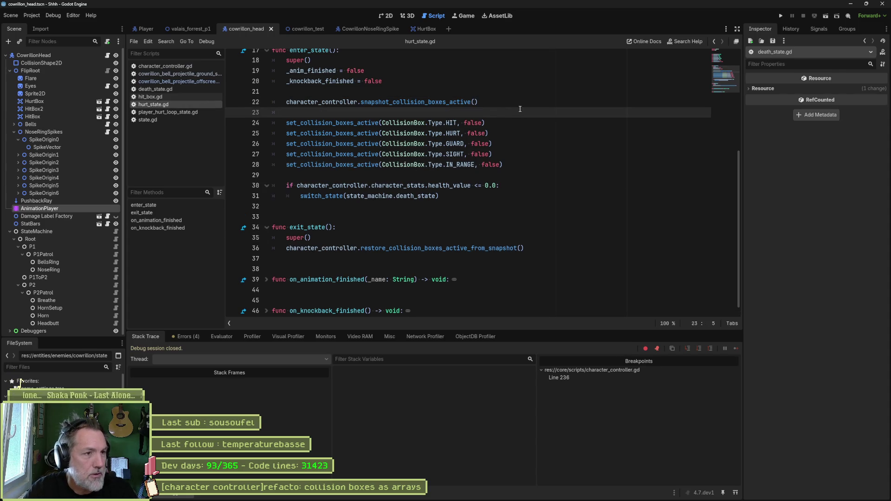
pyautogui.hotkey('ctrl', 'v')
pyautogui.write('(false')
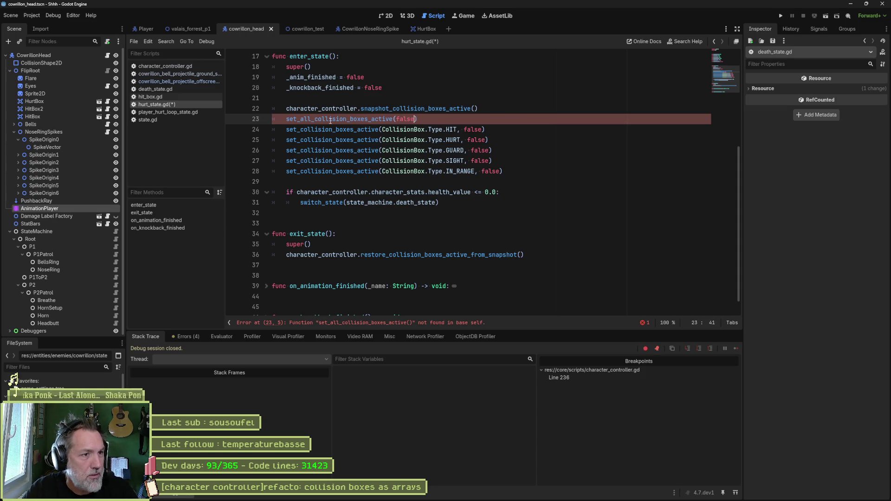
pyautogui.click(205, 119)
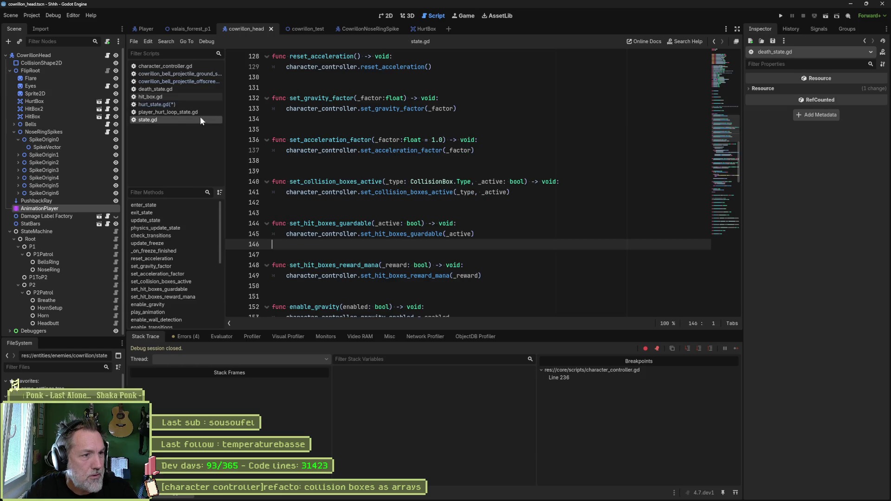
# Make room in state.gd for a new wrapper, checking character_controller.gd for the signature
pyautogui.click(336, 201)
pyautogui.press('Return')
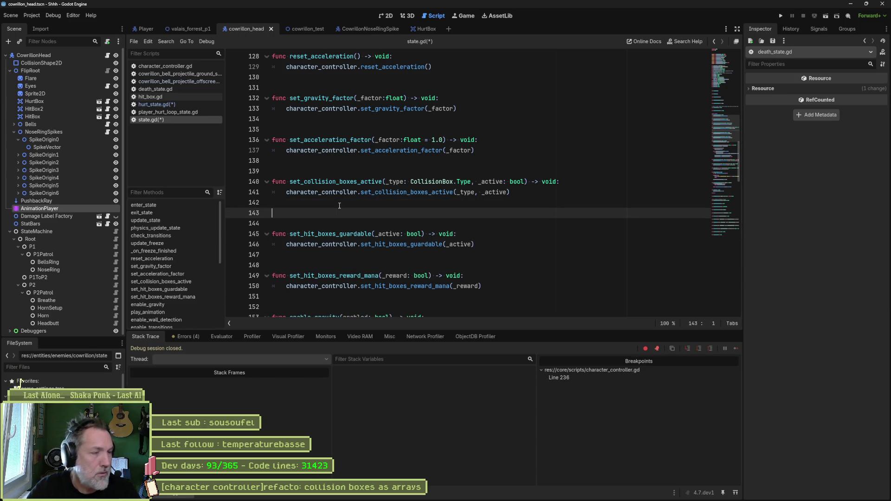
pyautogui.click(176, 66)
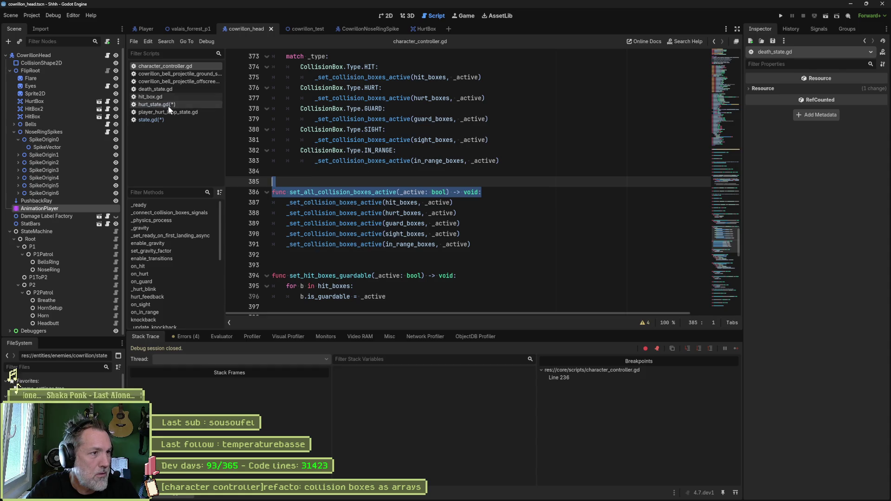
pyautogui.click(160, 120)
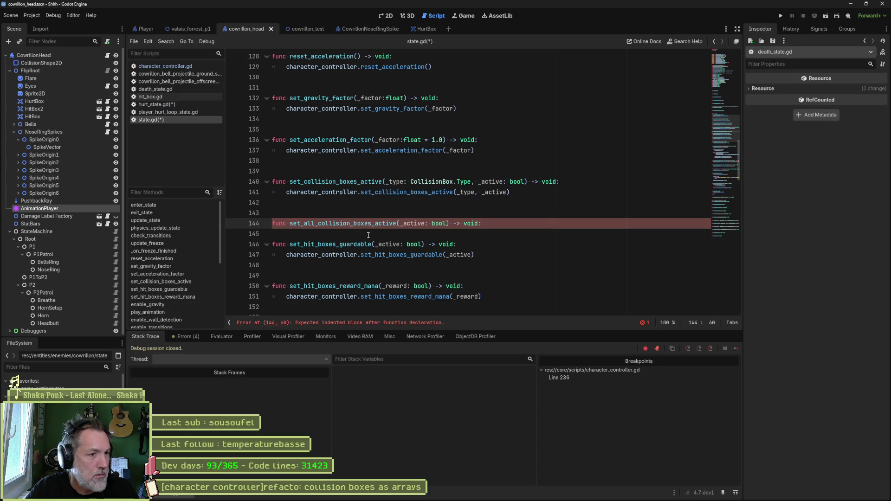
# Write the state.gd wrapper body calling character_controller.set_all_collision_boxes_active(_active)
pyautogui.press('Return')
pyautogui.write('cha')
pyautogui.press('Return')
pyautogui.write('.')
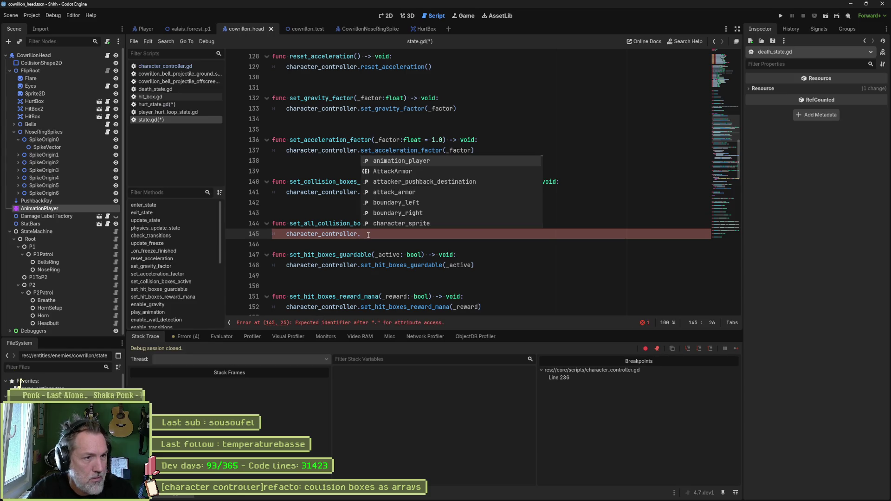
pyautogui.doubleClick(290, 224)
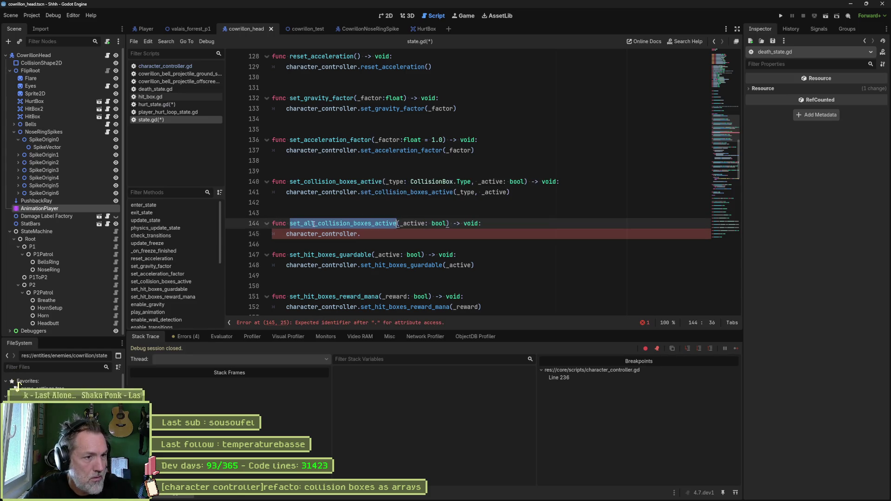
pyautogui.hotkey('ctrl', 'c')
pyautogui.click(396, 234)
pyautogui.hotkey('ctrl', 'v')
pyautogui.write('(_active')
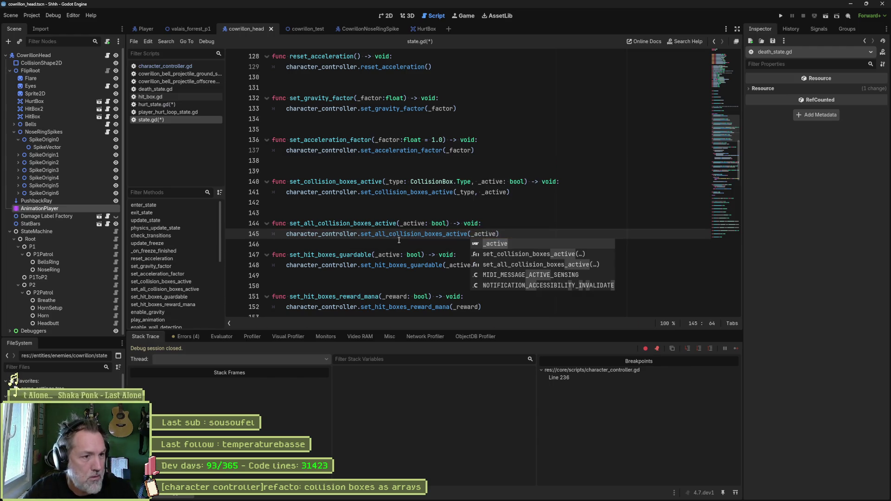
pyautogui.write(')')
pyautogui.press('Return')
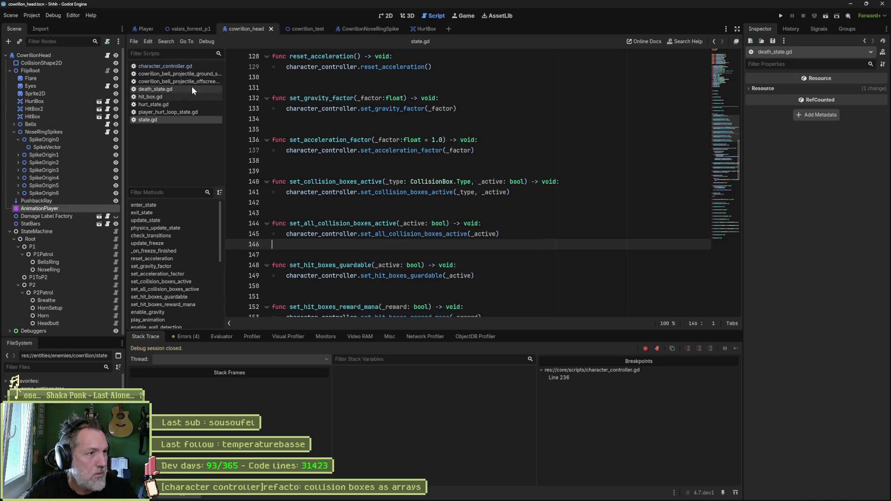
# Delete hurt_state.gd's five per-type deactivation calls, save, and follow snapshot_collision_boxes_active to its definition
pyautogui.click(188, 104)
pyautogui.doubleClick(334, 107)
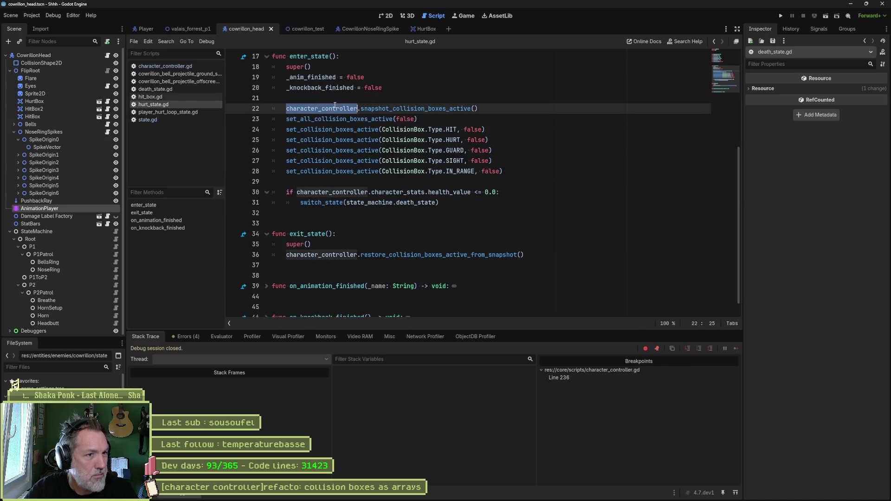
pyautogui.moveTo(331, 106)
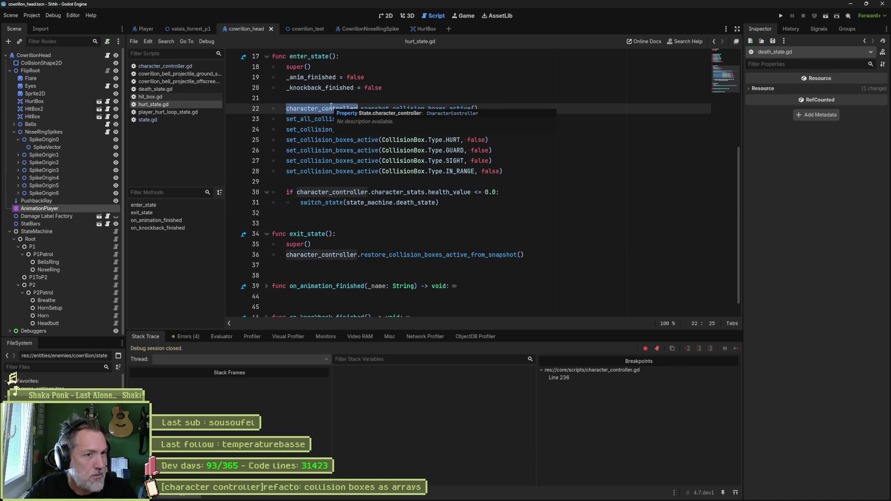
pyautogui.click(333, 160)
pyautogui.moveTo(359, 159)
pyautogui.click(567, 193)
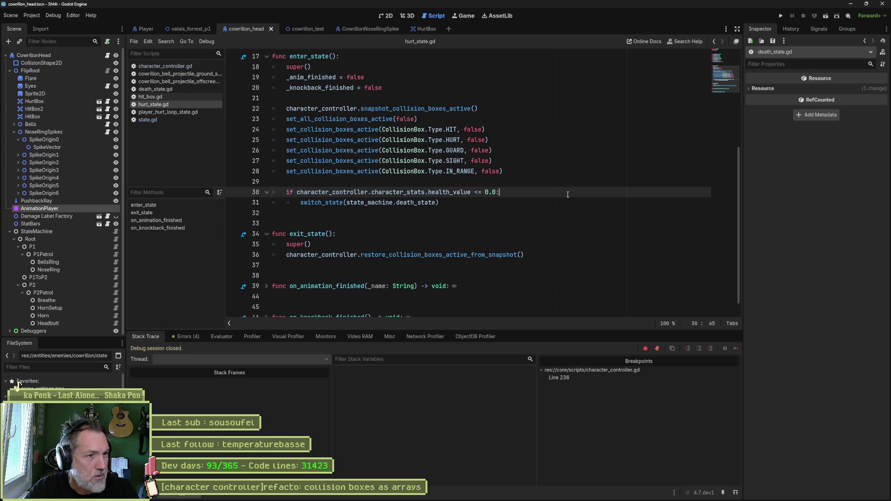
pyautogui.click(496, 131)
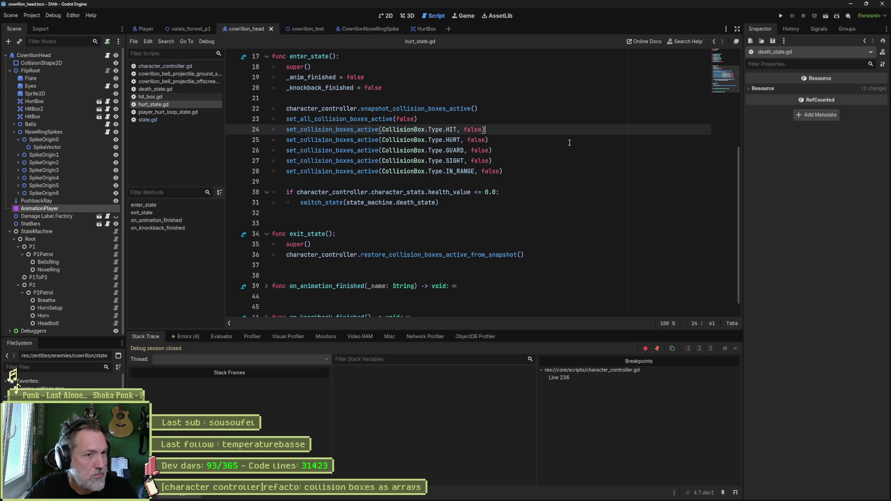
pyautogui.hotkey('ctrl', 'shift', 'k')
pyautogui.hotkey('ctrl', 'shift', 'k')
pyautogui.hotkey('ctrl', 'shift', 'k')
pyautogui.hotkey('ctrl', 's')
pyautogui.doubleClick(415, 102)
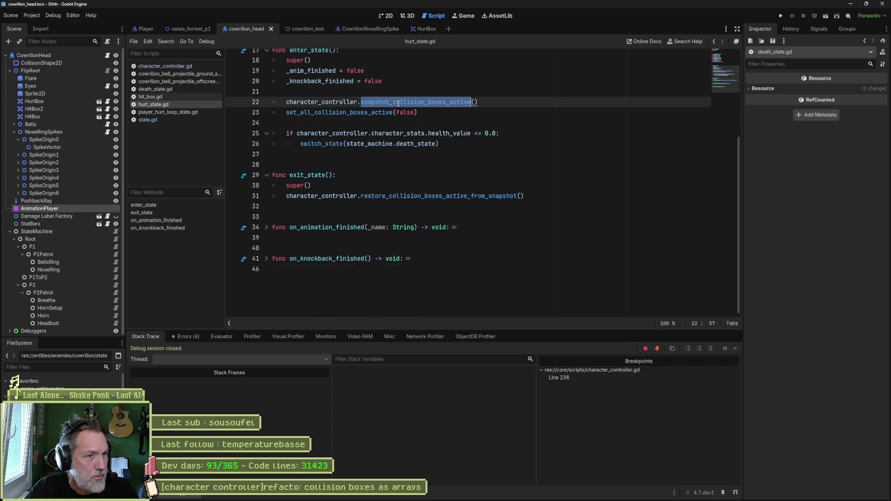
pyautogui.keyDown('ctrl'); pyautogui.click(415, 103); pyautogui.keyUp('ctrl')
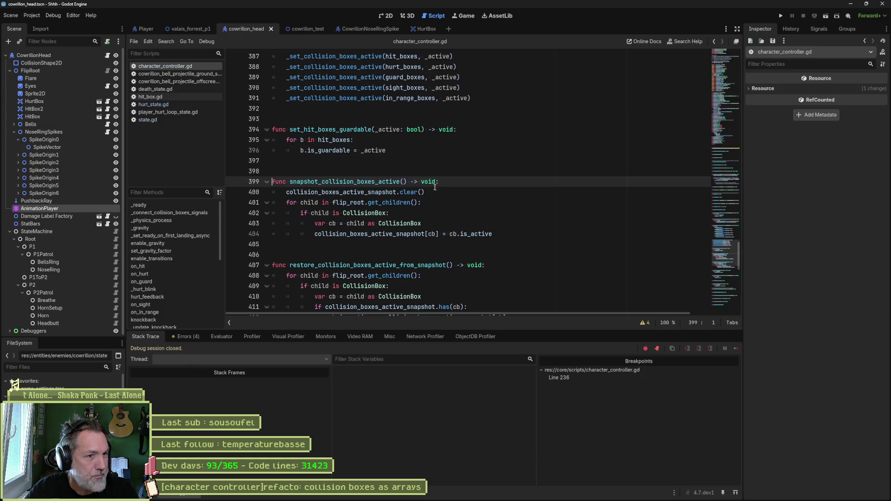
# Add a snapshot_collision_boxes_active wrapper to state.gd forwarding to character_controller, and save
pyautogui.click(187, 119)
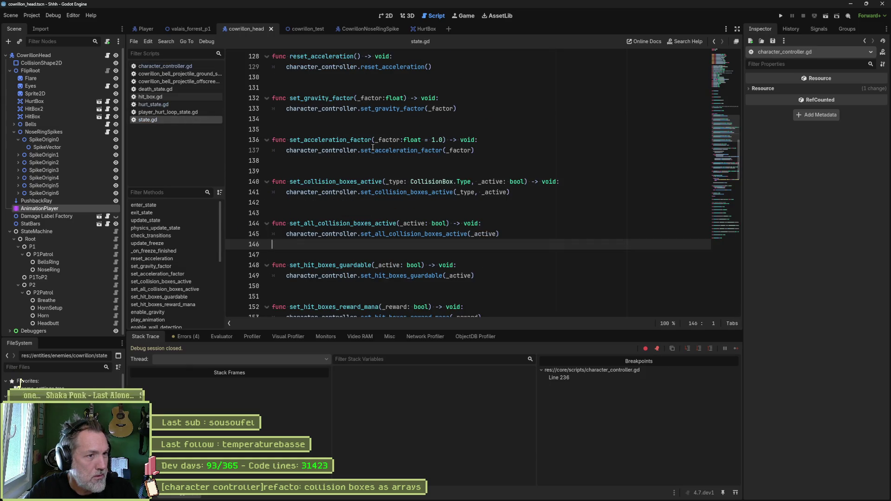
pyautogui.click(543, 129)
pyautogui.hotkey('ctrl', 'v')
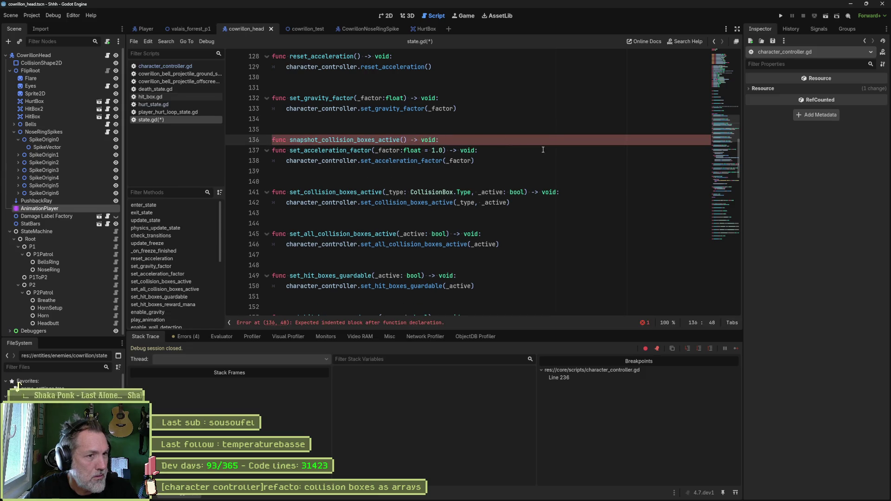
pyautogui.press('Return')
pyautogui.write('ch')
pyautogui.press('Return')
pyautogui.write('.')
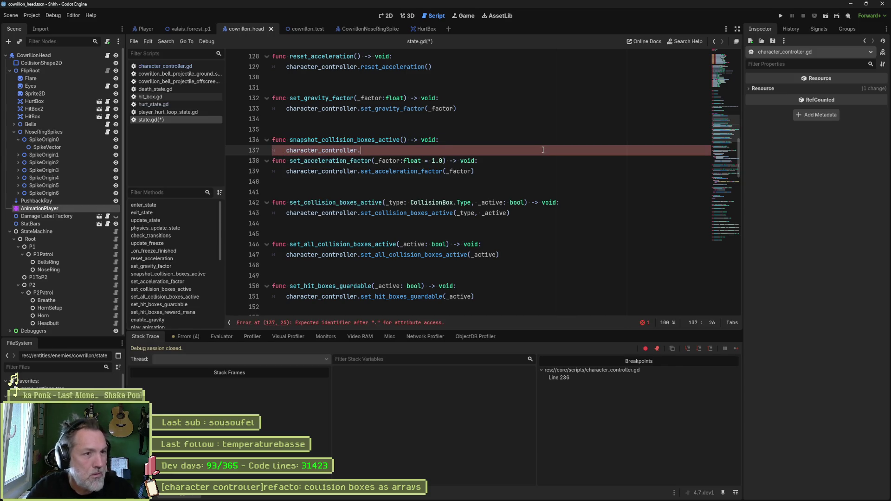
pyautogui.press('Up')
pyautogui.hotkey('ctrl', 'd')
pyautogui.press('Down')
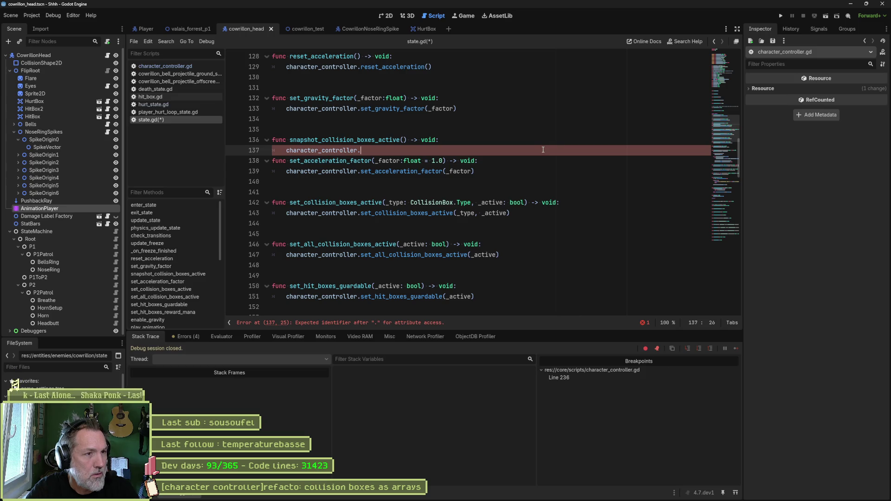
pyautogui.hotkey('ctrl', 'v')
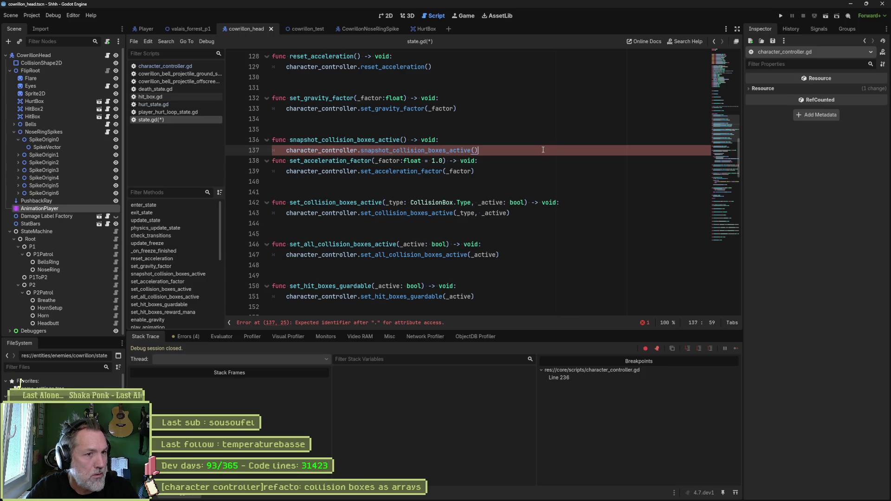
pyautogui.press('Return')
pyautogui.press('Return')
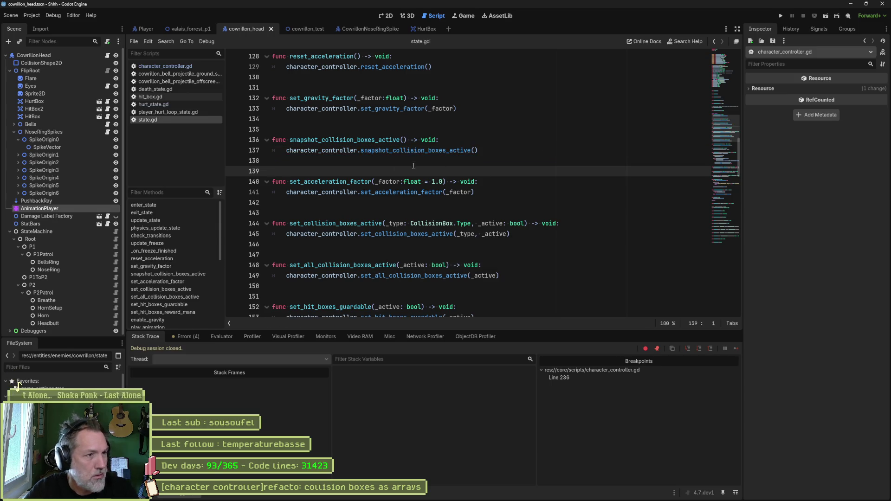
pyautogui.hotkey('ctrl', 's')
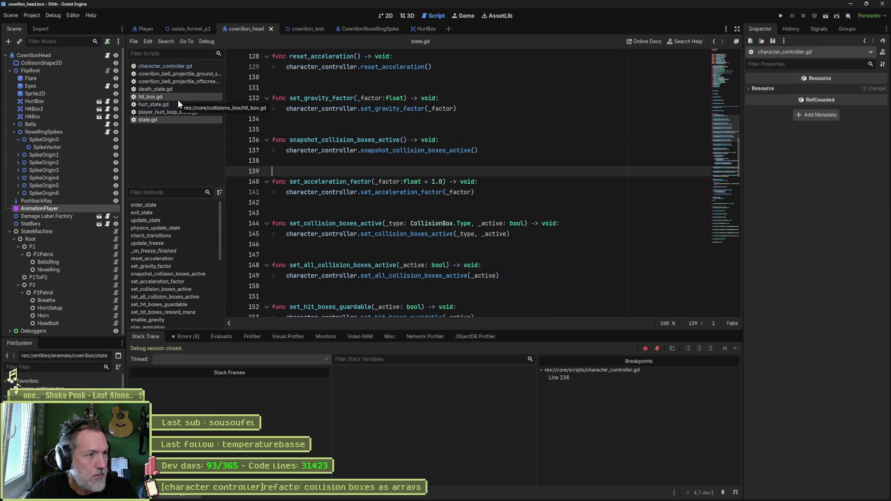
# Drop the character_controller. prefix from hurt_state.gd's snapshot call on line 22
pyautogui.click(177, 103)
pyautogui.doubleClick(308, 143)
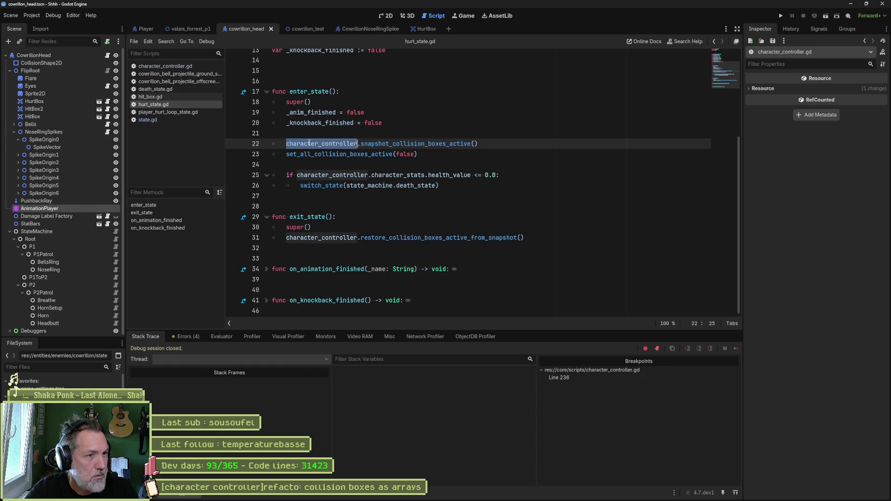
pyautogui.press('BackSpace')
pyautogui.press('Delete')
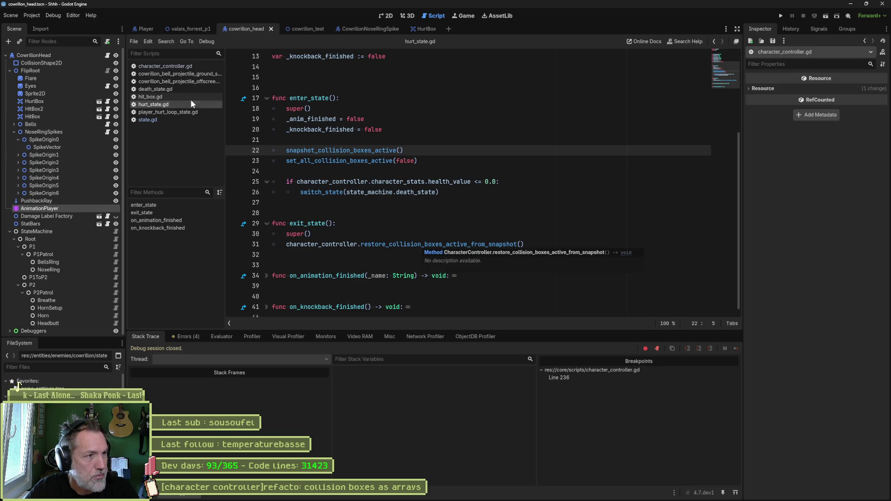
pyautogui.keyDown('ctrl'); pyautogui.click(418, 245); pyautogui.keyUp('ctrl')
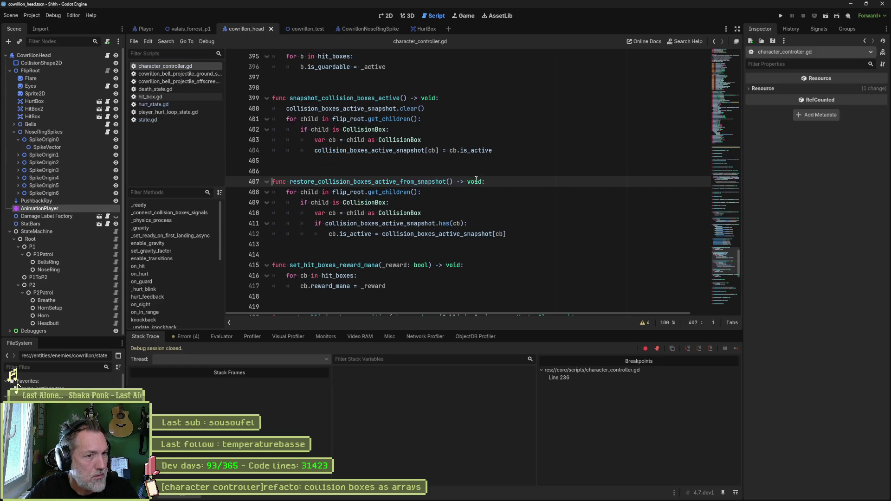
# Add a restore_collision_boxes_active_from_snapshot wrapper to state.gd calling character_controller, and save
pyautogui.click(153, 120)
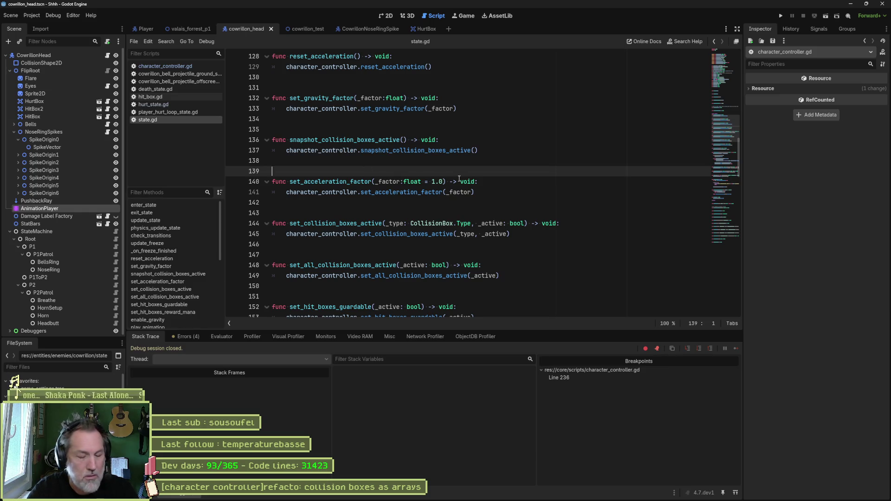
pyautogui.write('f')
pyautogui.press('BackSpace')
pyautogui.hotkey('ctrl', 'v')
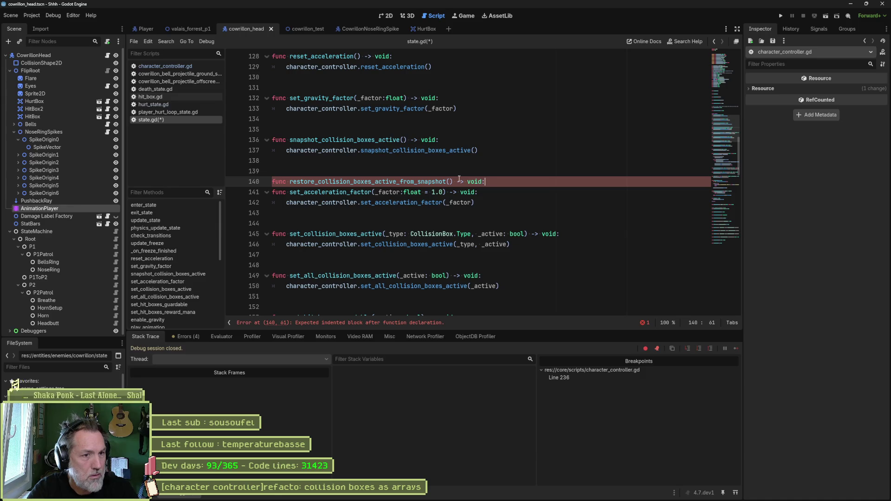
pyautogui.press('Return')
pyautogui.write('cha')
pyautogui.press('Return')
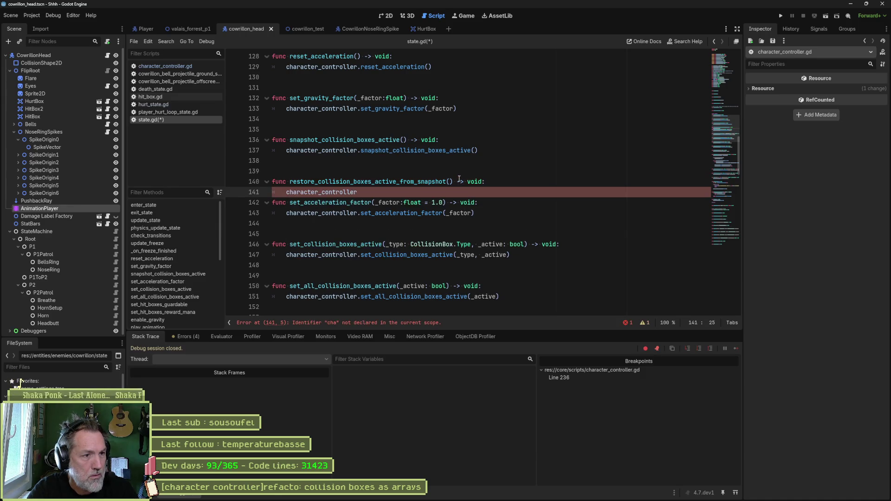
pyautogui.write('res')
pyautogui.press('Return')
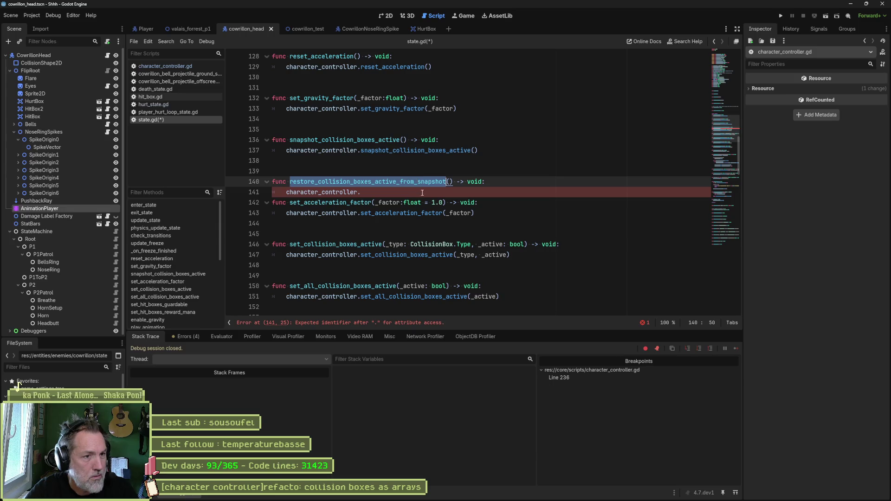
pyautogui.write('()')
pyautogui.press('Return')
pyautogui.press('Return')
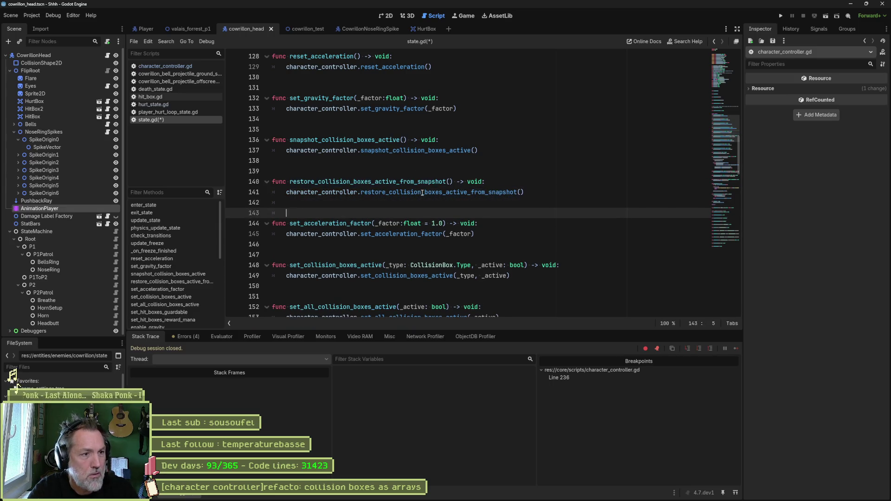
pyautogui.hotkey('ctrl', 's')
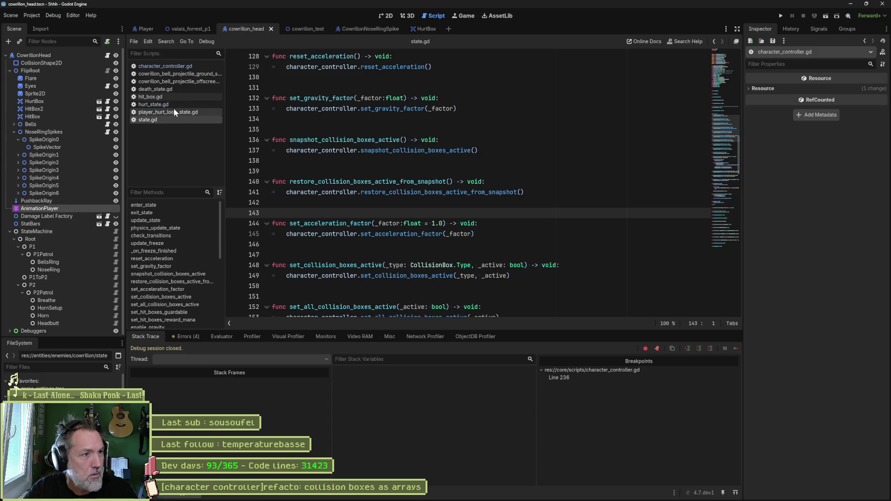
# Remove the character_controller. prefix from the restore call on hurt_state.gd line 31
pyautogui.click(173, 104)
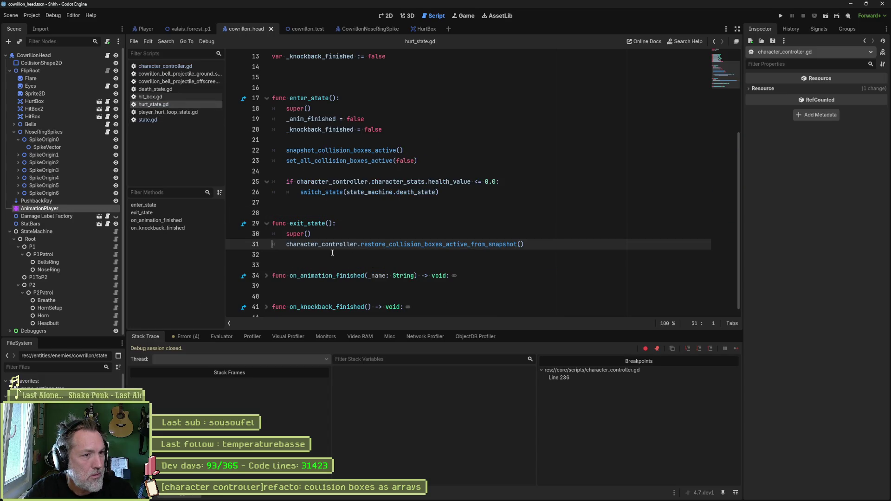
pyautogui.doubleClick(326, 244)
pyautogui.press('Delete')
pyautogui.press('Delete')
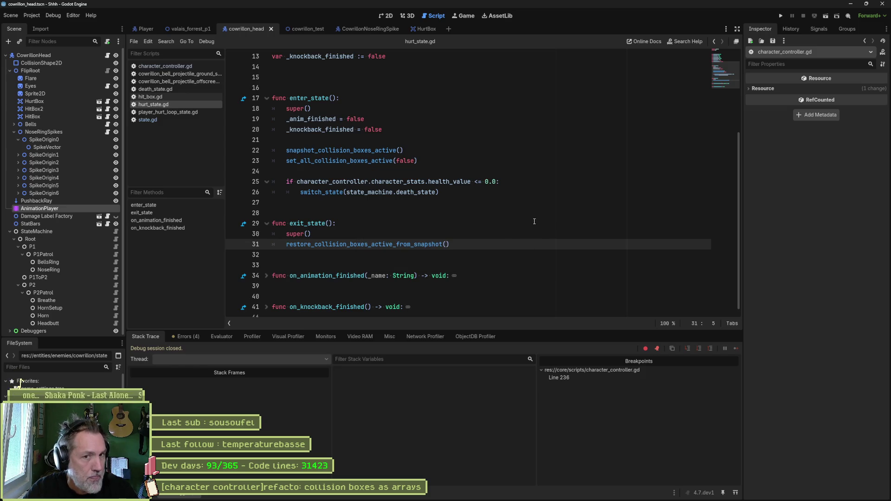
pyautogui.click(186, 89)
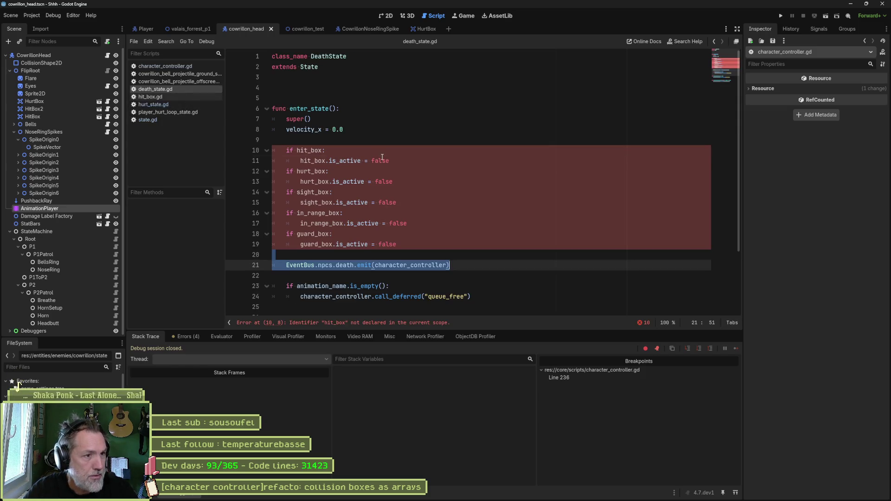
# Insert set_all_collision_boxes_active(false) above death_state.gd's per-box checks
pyautogui.click(432, 141)
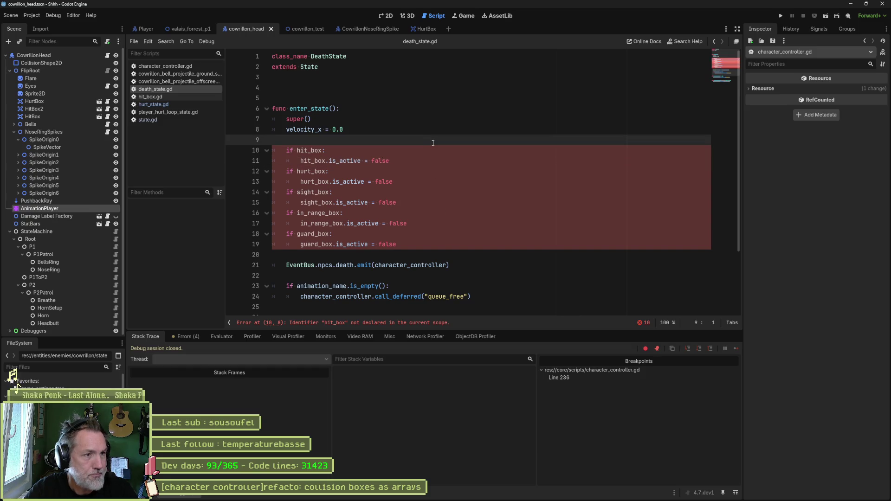
pyautogui.press('Return')
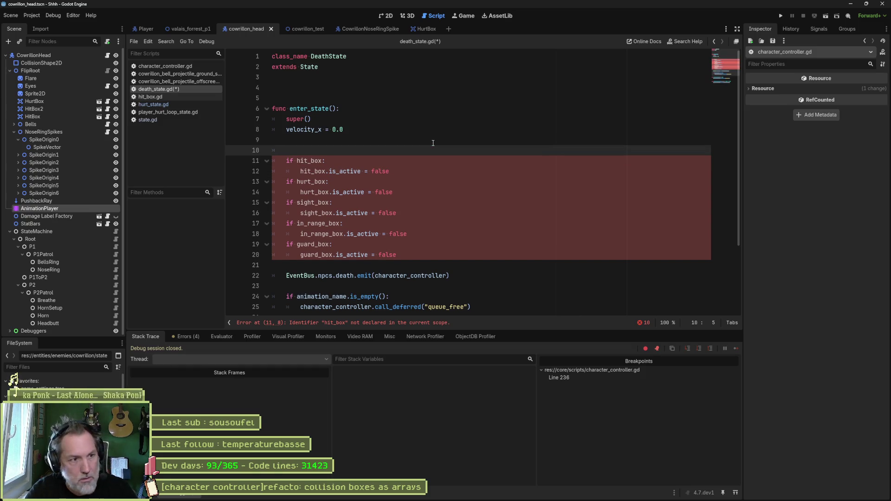
pyautogui.write('set_a')
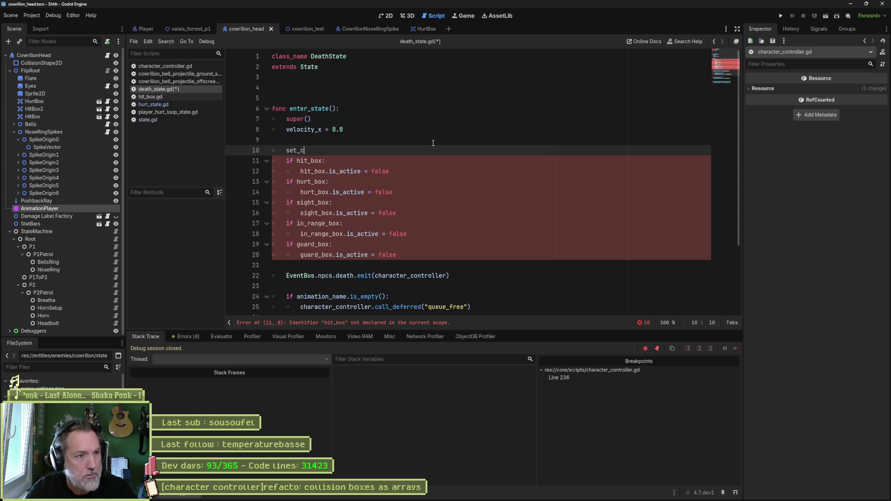
pyautogui.write('ll')
pyautogui.press('Return')
pyautogui.write('false')
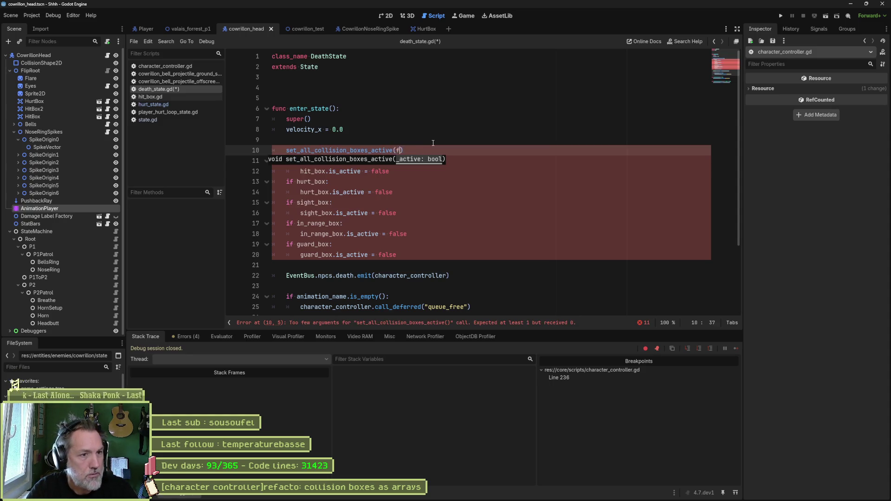
pyautogui.moveTo(418, 119); pyautogui.dragTo(385, 125)
pyautogui.click(398, 160)
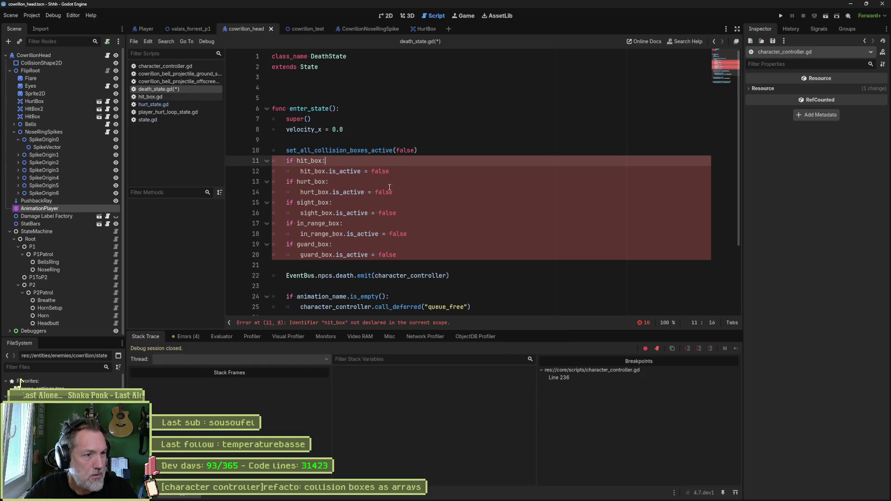
# Delete the old per-box if checks and stray blank lines, save, and run the game
pyautogui.moveTo(413, 253); pyautogui.dragTo(449, 154)
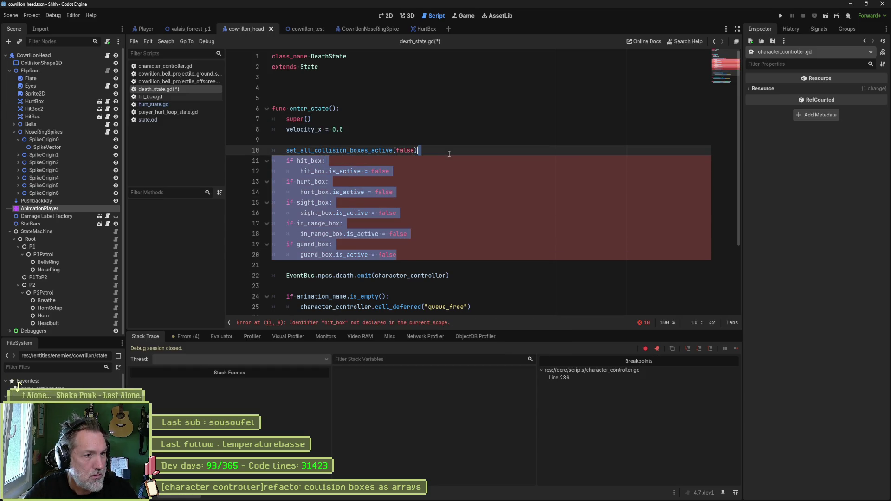
pyautogui.press('Delete')
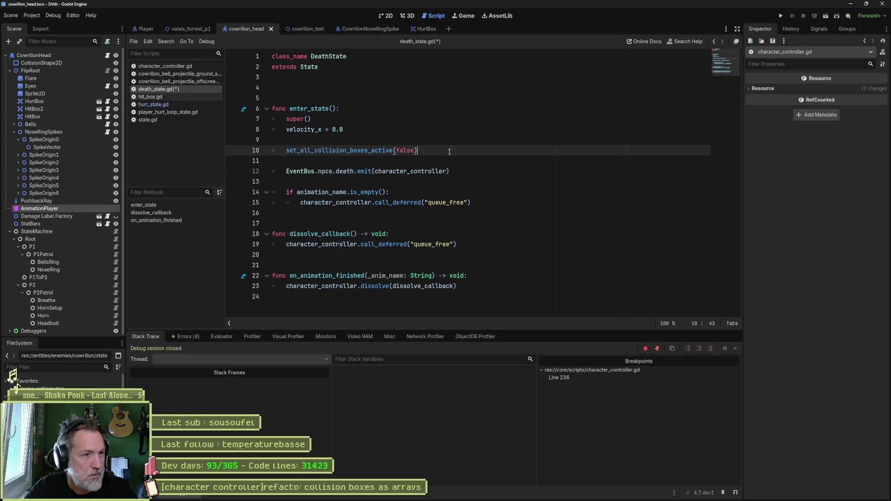
pyautogui.press('Delete')
pyautogui.press('Up')
pyautogui.press('Delete')
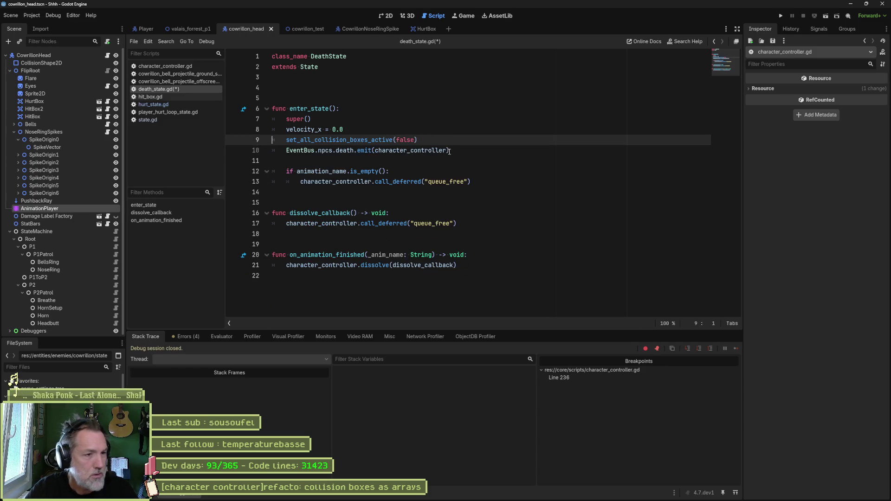
pyautogui.hotkey('ctrl', 's')
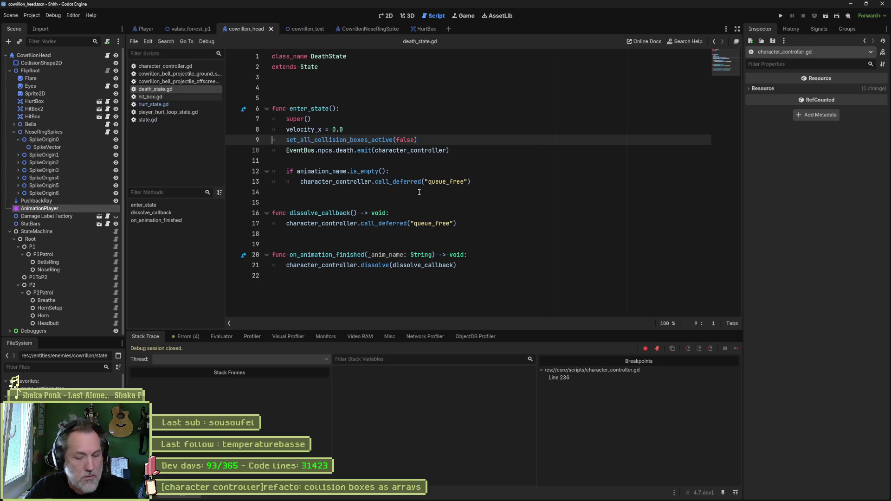
pyautogui.press('F6')
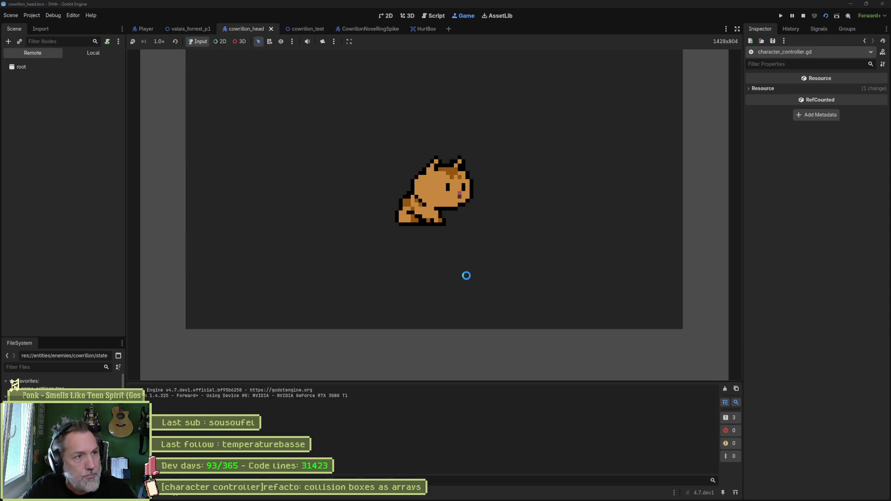
# Stop the game and add a character_controller.connect_hit_boxes_projectile_hit_ground call below the connect line
pyautogui.press('F8')
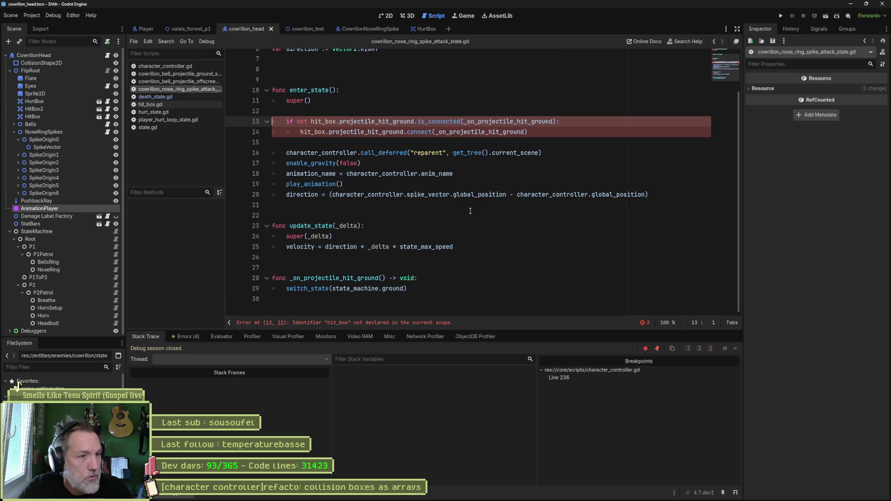
pyautogui.click(544, 132)
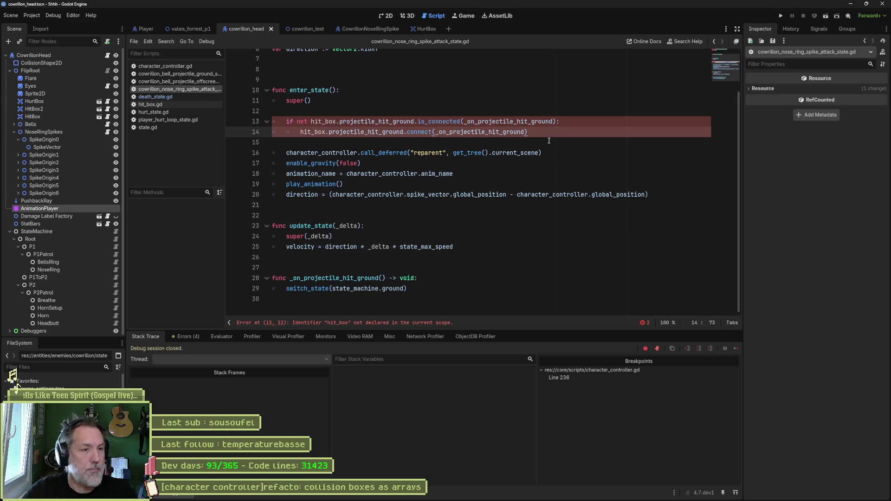
pyautogui.press('Return')
pyautogui.write('conn')
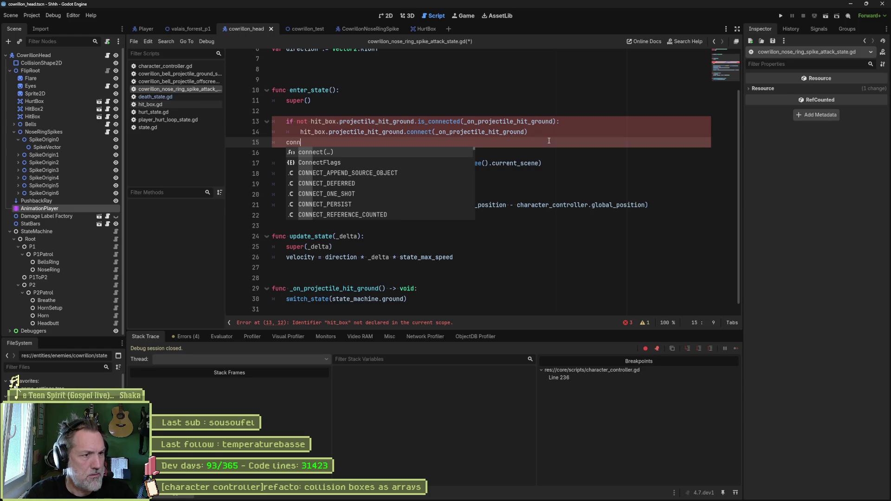
pyautogui.press('BackSpace')
pyautogui.press('BackSpace')
pyautogui.press('BackSpace')
pyautogui.write('char')
pyautogui.press('Return')
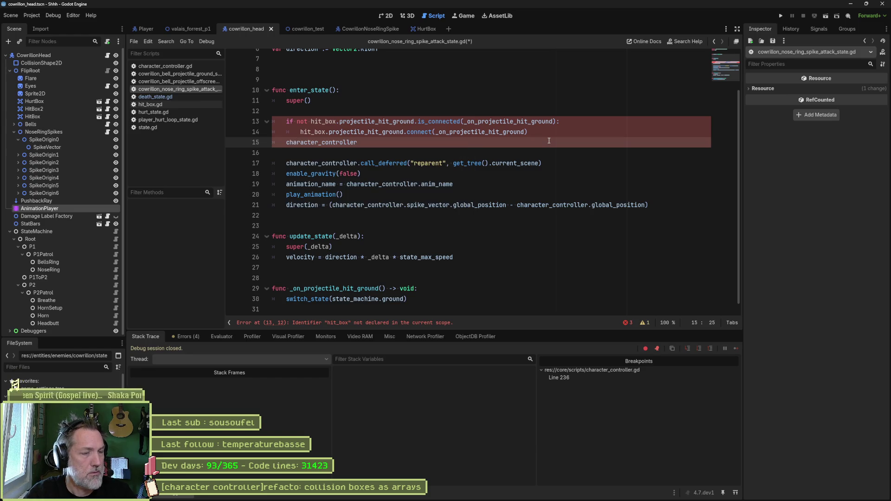
pyautogui.write('.conn')
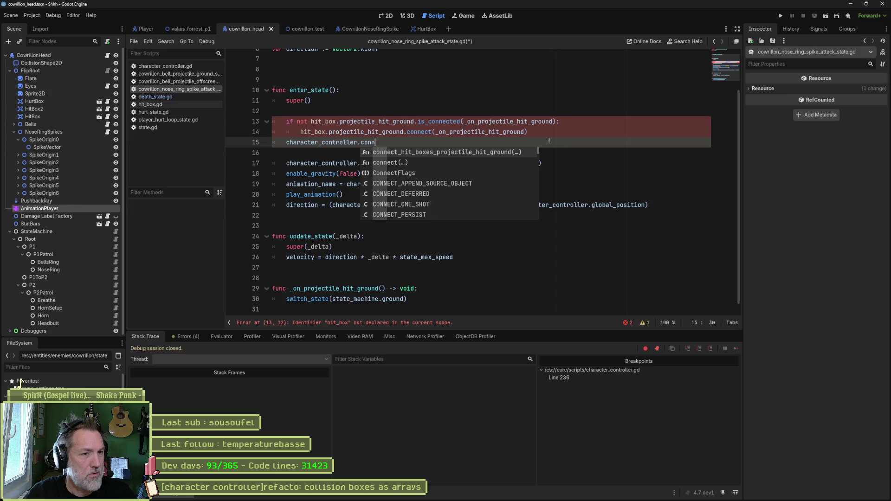
pyautogui.press('Return')
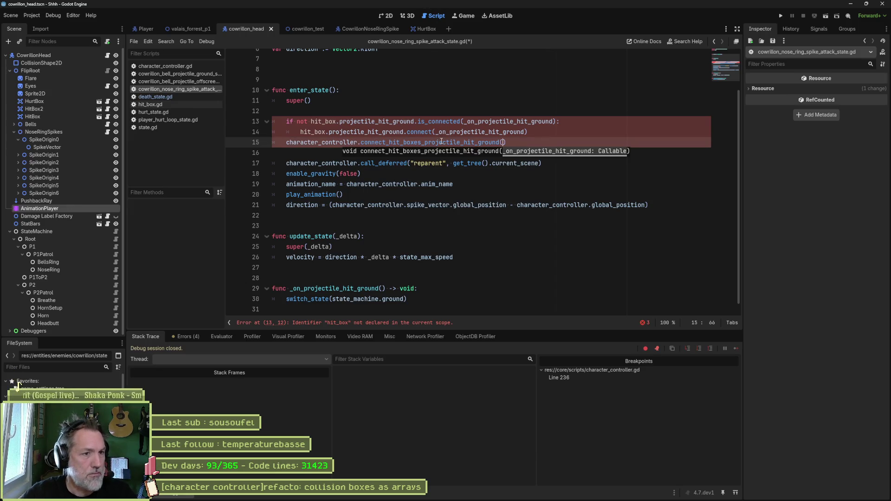
pyautogui.click(452, 142)
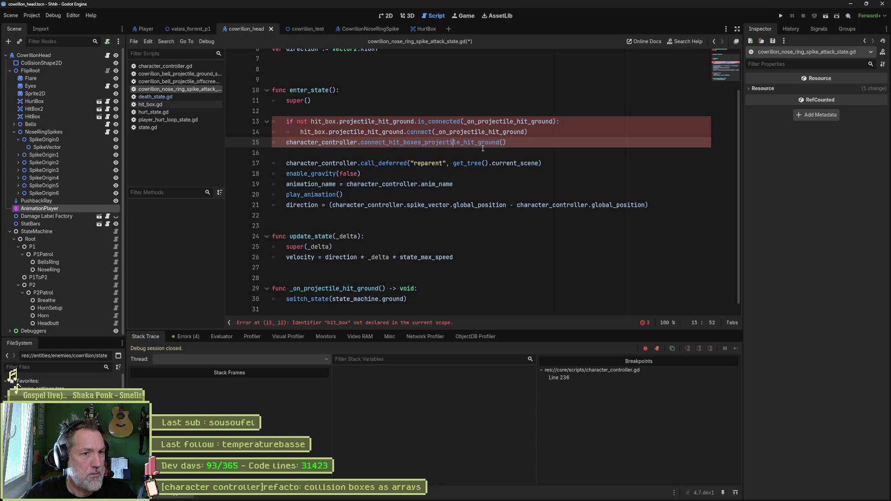
# Pass _on_projectile_hit_ground as the argument and open connect_hit_boxes_projectile_hit_ground's definition
pyautogui.doubleClick(520, 132)
pyautogui.hotkey('ctrl', 'c')
pyautogui.click(504, 142)
pyautogui.hotkey('ctrl', 'v')
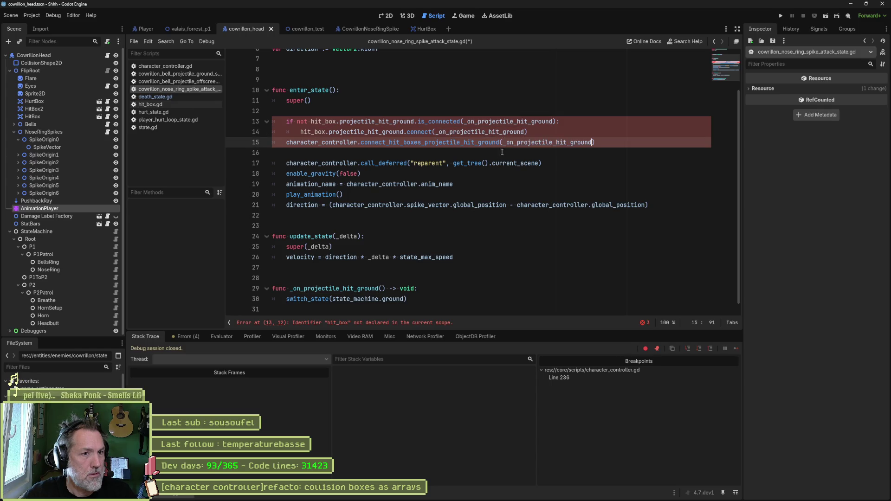
pyautogui.keyDown('ctrl'); pyautogui.click(483, 143); pyautogui.keyUp('ctrl')
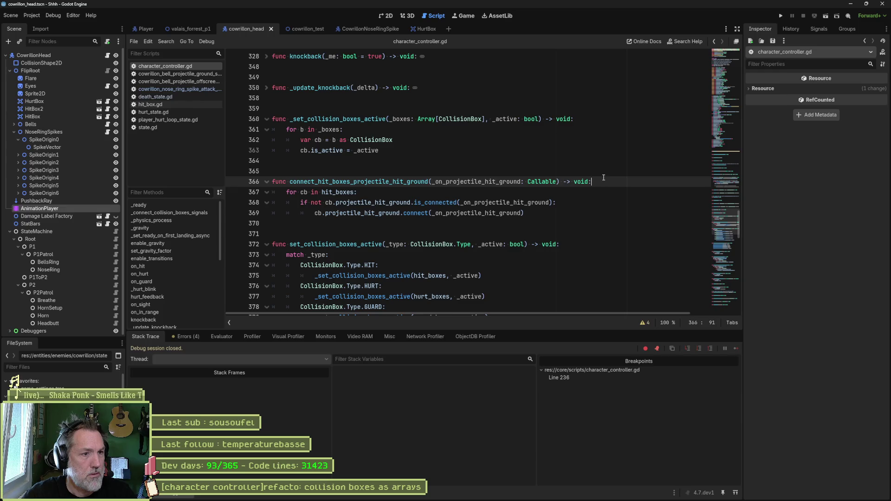
# Write the connect_hit_boxes_projectile_hit_ground wrapper at line 144 of state.gd, calling character_controller with the same argument
pyautogui.click(185, 127)
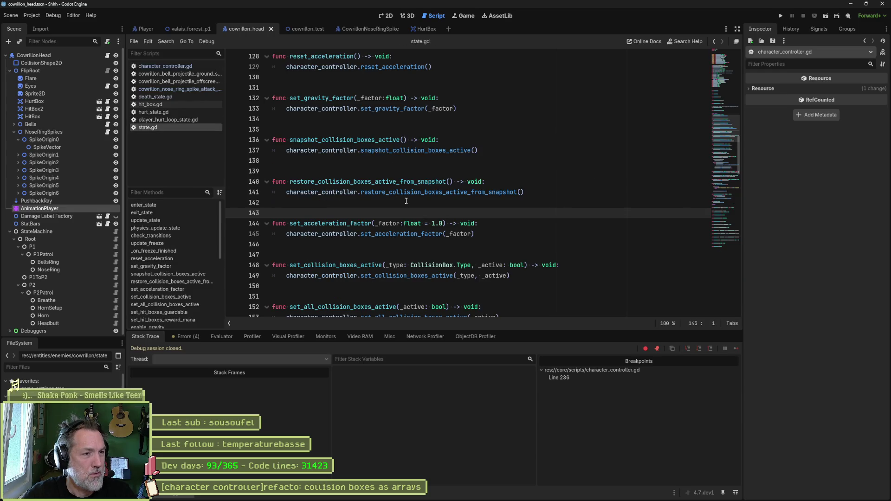
pyautogui.write('func')
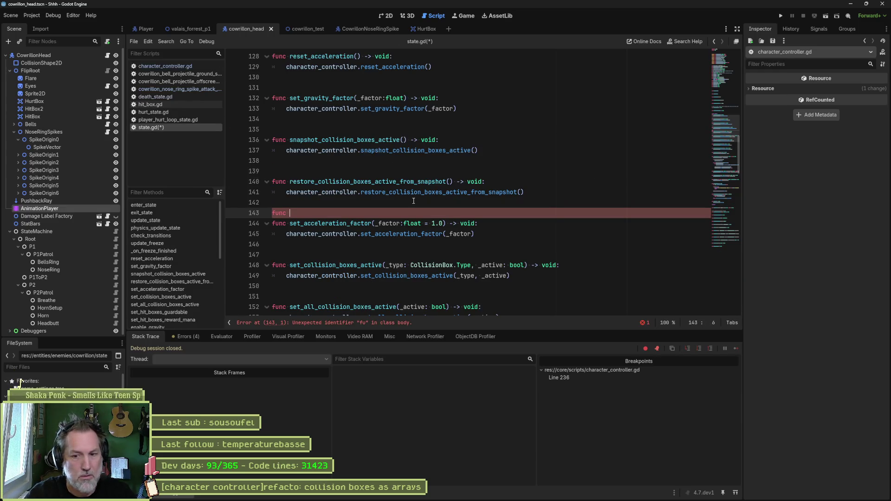
pyautogui.hotkey('ctrl', 'v')
pyautogui.press('Up')
pyautogui.press('BackSpace')
pyautogui.press('BackSpace')
pyautogui.press('BackSpace')
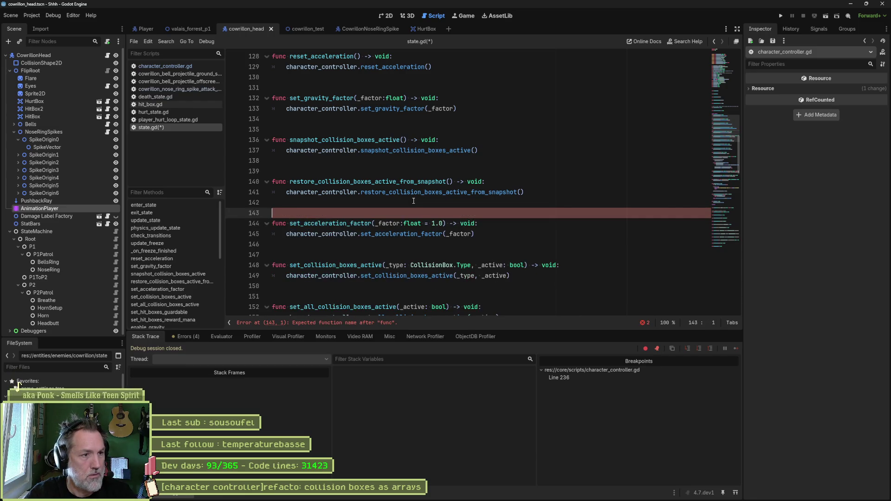
pyautogui.press('Down')
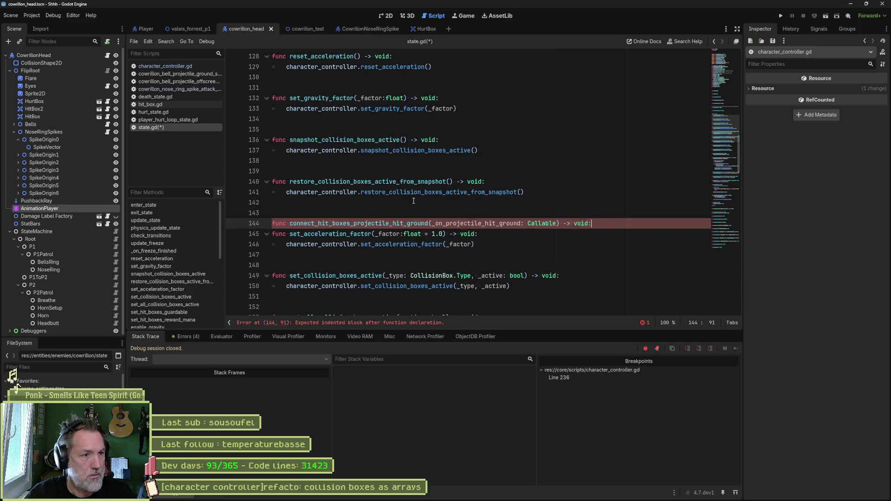
pyautogui.press('Return')
pyautogui.write('character_controller.')
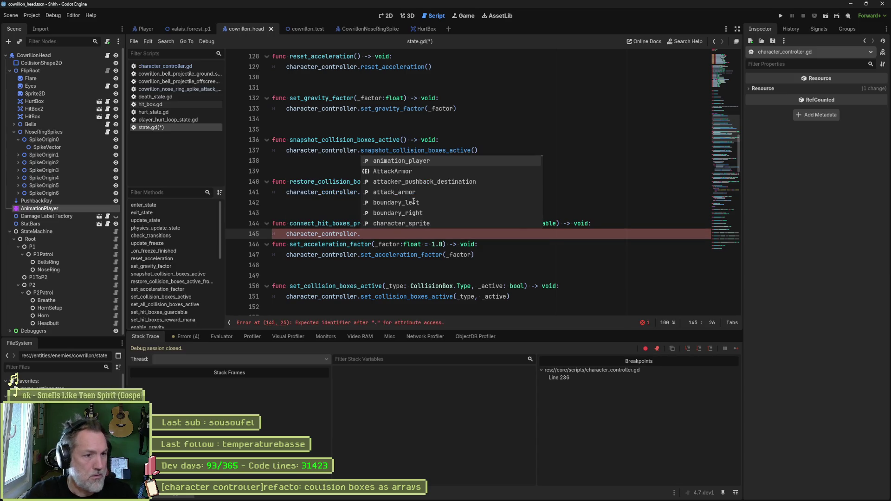
pyautogui.press('Escape')
pyautogui.press('Up')
pyautogui.hotkey('ctrl', 'shift', 'Right')
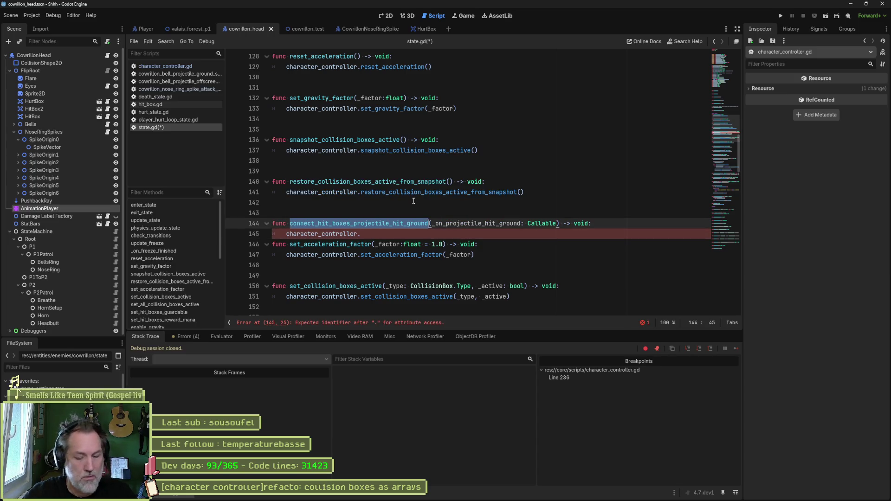
pyautogui.hotkey('ctrl', 'shift', 'Right')
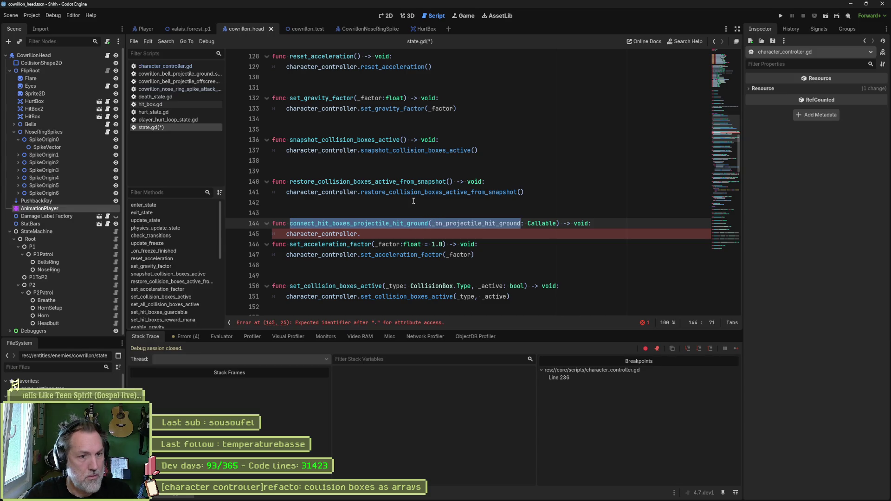
pyautogui.hotkey('ctrl', 'c')
pyautogui.press('Down')
pyautogui.hotkey('ctrl', 'v')
pyautogui.write(')')
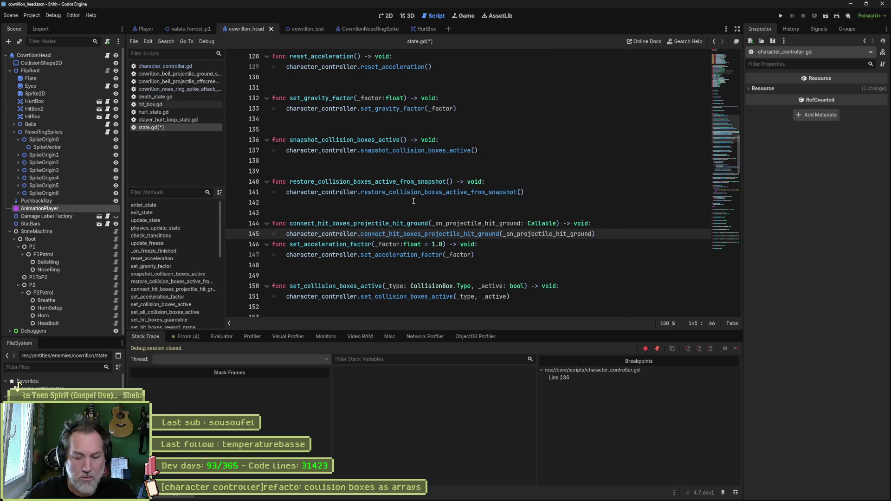
# Save state.gd and navigate back to the spike attack state script
pyautogui.press('Return')
pyautogui.press('Return')
pyautogui.hotkey('ctrl', 's')
pyautogui.click(407, 167)
pyautogui.hotkey('alt', 'Left')
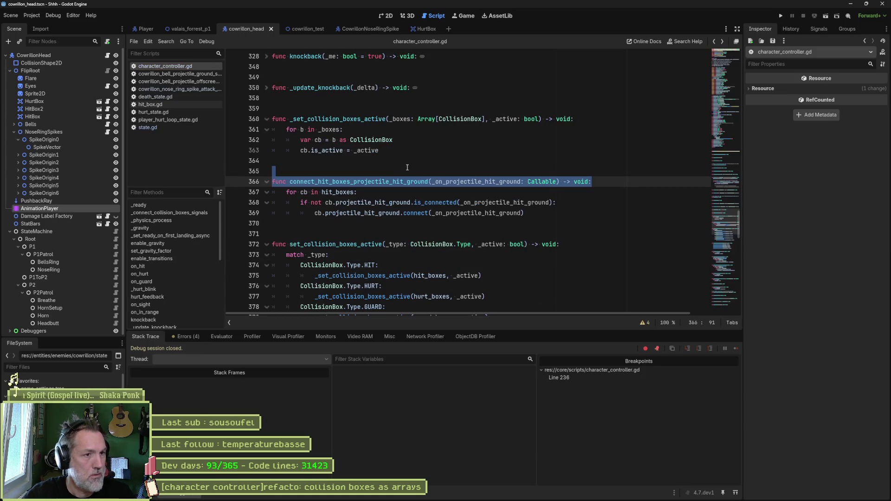
pyautogui.hotkey('alt', 'Left')
pyautogui.hotkey('alt', 'Left')
pyautogui.hotkey('alt', 'Left')
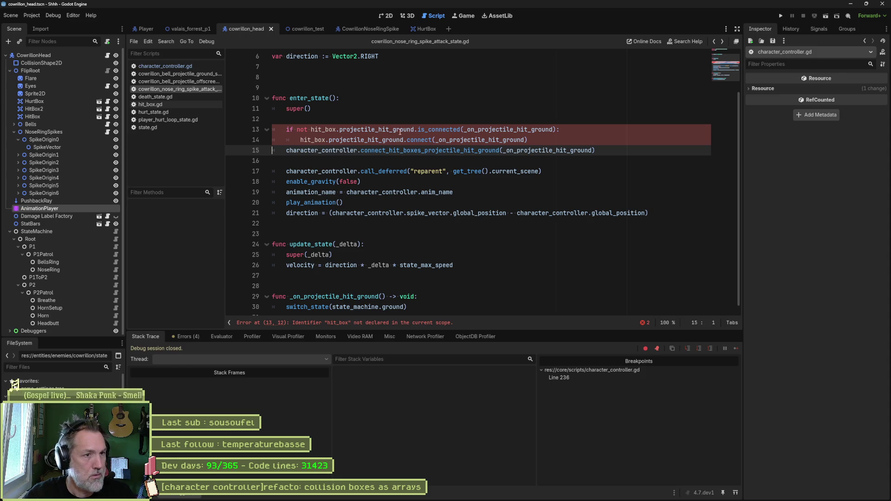
# Drop the character_controller. prefix and the old hit_box connect lines in the spike attack script, then save
pyautogui.doubleClick(344, 150)
pyautogui.press('Delete')
pyautogui.press('Delete')
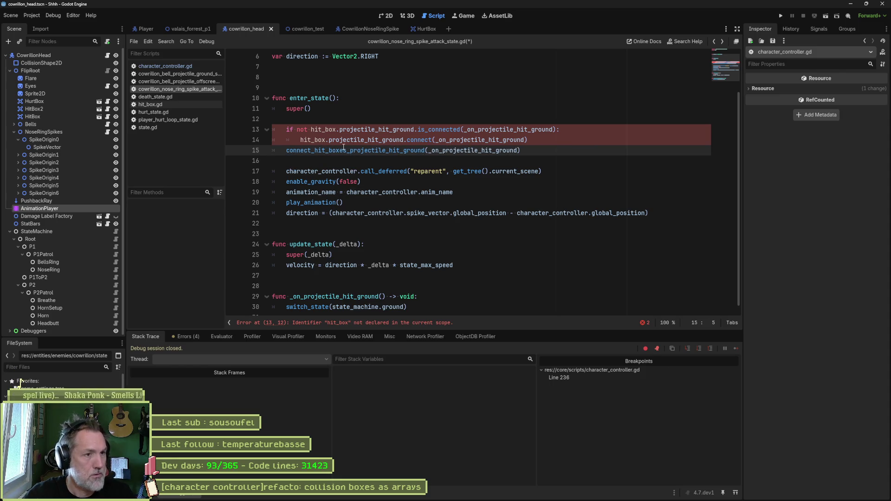
pyautogui.doubleClick(349, 129)
pyautogui.hotkey('ctrl', 'shift', 'k')
pyautogui.hotkey('ctrl', 'shift', 'k')
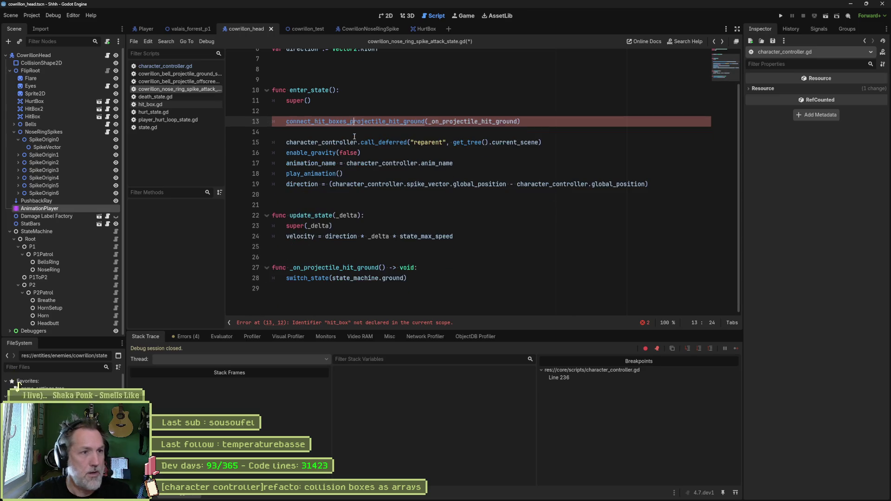
pyautogui.press('Down')
pyautogui.hotkey('ctrl', 'shift', 'k')
pyautogui.hotkey('ctrl', 's')
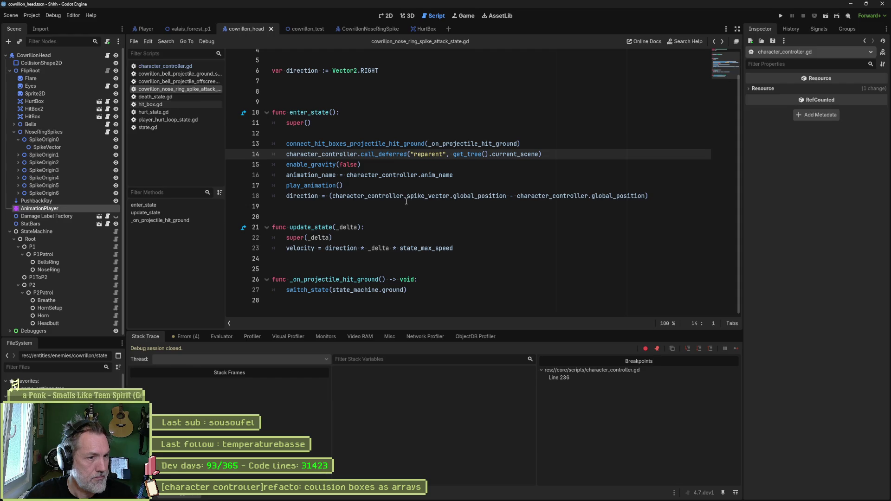
# Search the whole project for connect_hit_boxes_projectile_hit_ground, finding 5 matches in 4 files
pyautogui.doubleClick(353, 144)
pyautogui.hotkey('ctrl', 'shift', 'f')
pyautogui.click(443, 281)
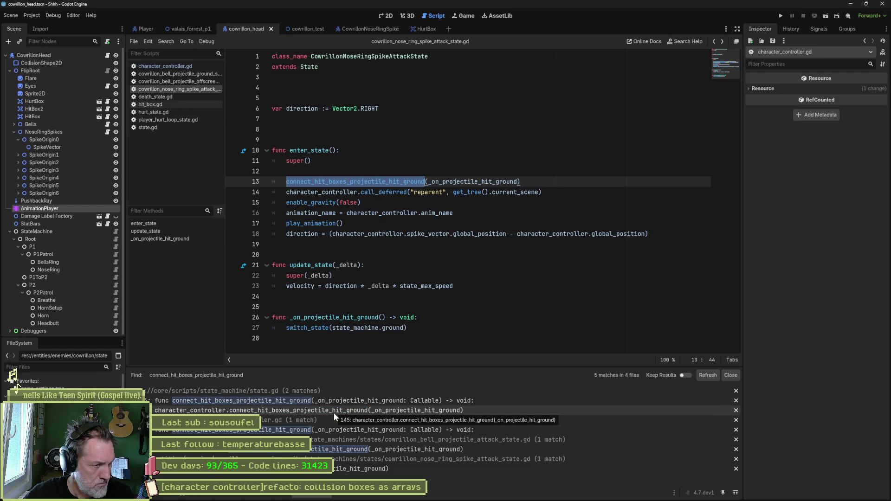
# Remove the character_controller. prefix on line 18 of the bell projectile attack state and close it
pyautogui.click(336, 448)
pyautogui.doubleClick(332, 88)
pyautogui.press('Delete')
pyautogui.press('Delete')
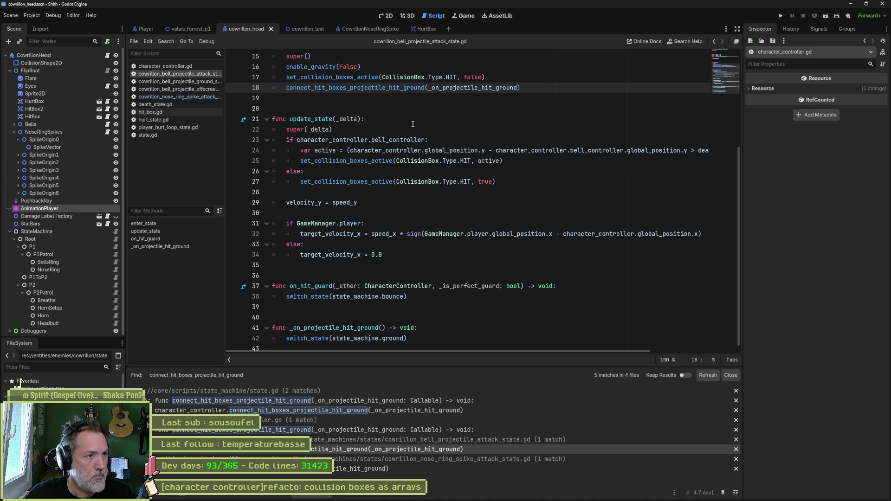
pyautogui.hotkey('ctrl', 'w')
# Close death_state.gd, hit_box.gd, hurt_state.gd, player_hurt_loop_state.gd and other finished scripts, then run the scene
pyautogui.middleClick(162, 74)
pyautogui.middleClick(161, 74)
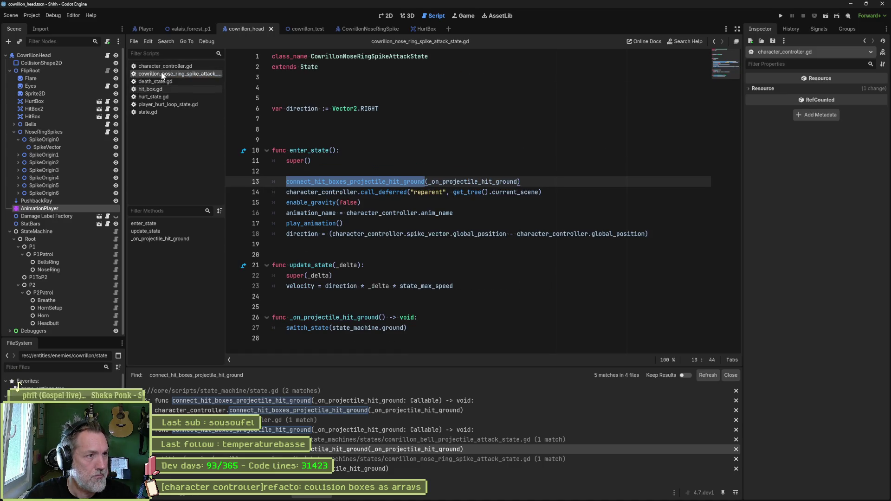
pyautogui.middleClick(162, 74)
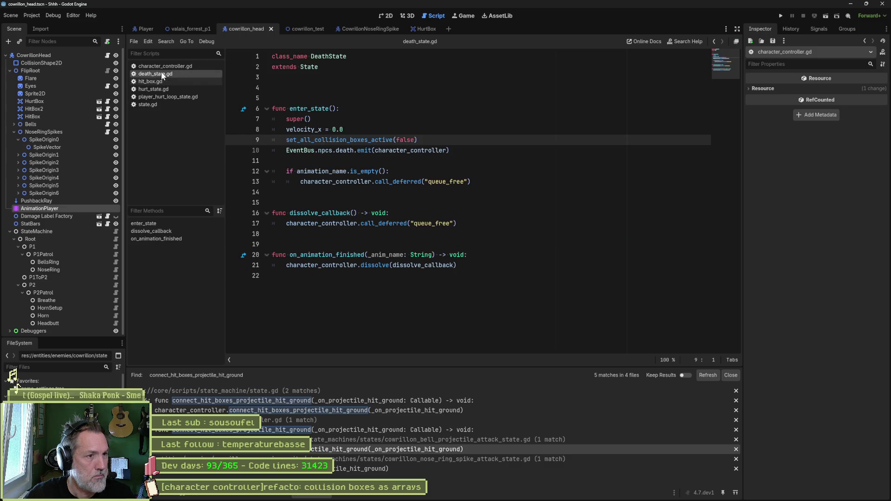
pyautogui.middleClick(161, 74)
pyautogui.click(160, 74)
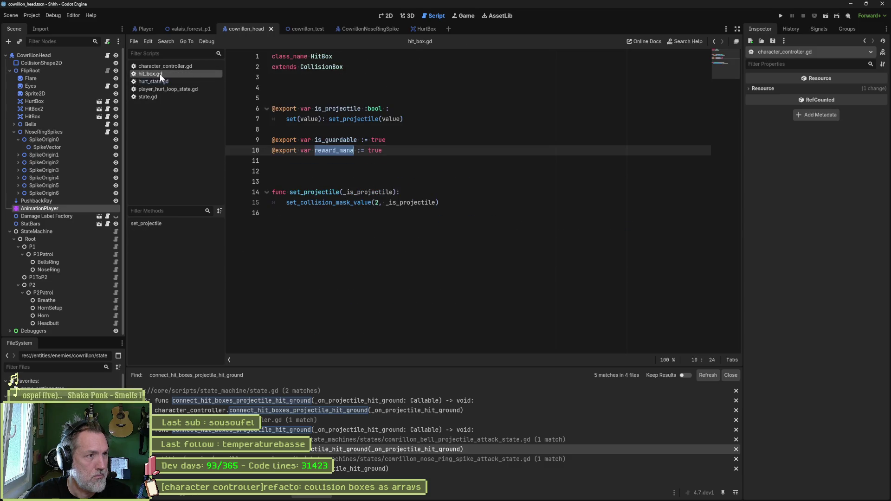
pyautogui.middleClick(159, 73)
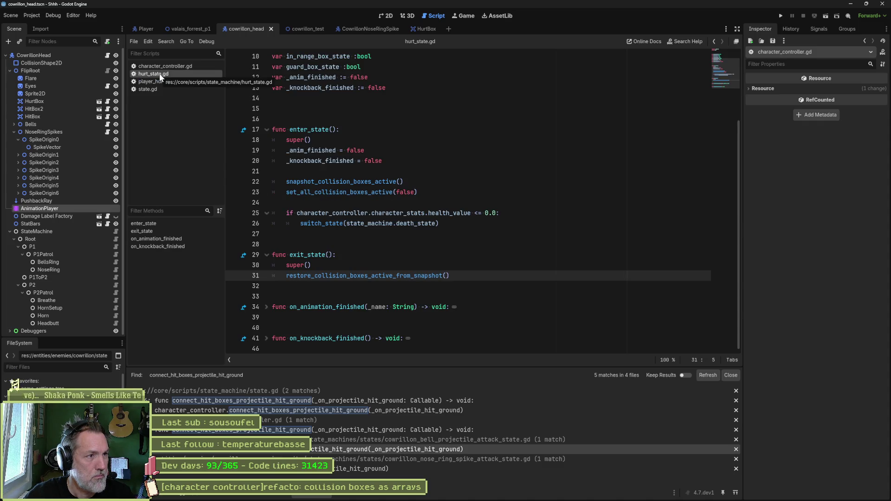
pyautogui.middleClick(159, 73)
pyautogui.click(160, 73)
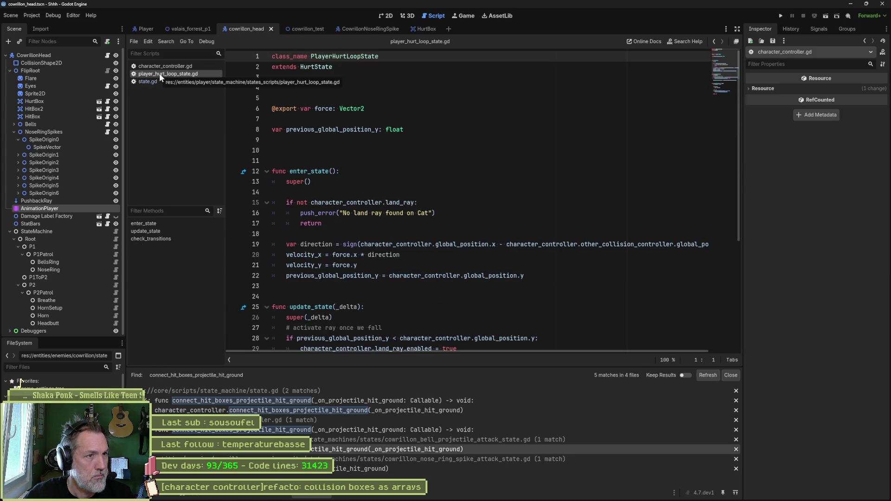
pyautogui.middleClick(160, 74)
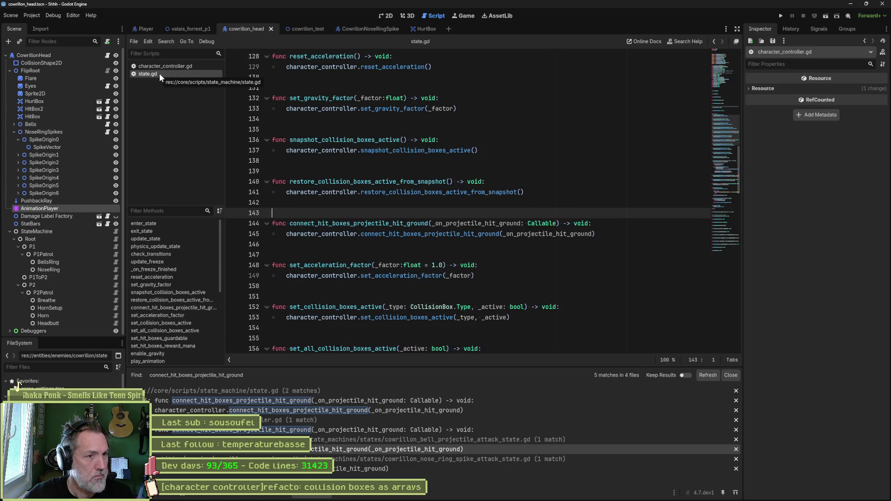
pyautogui.press('F6')
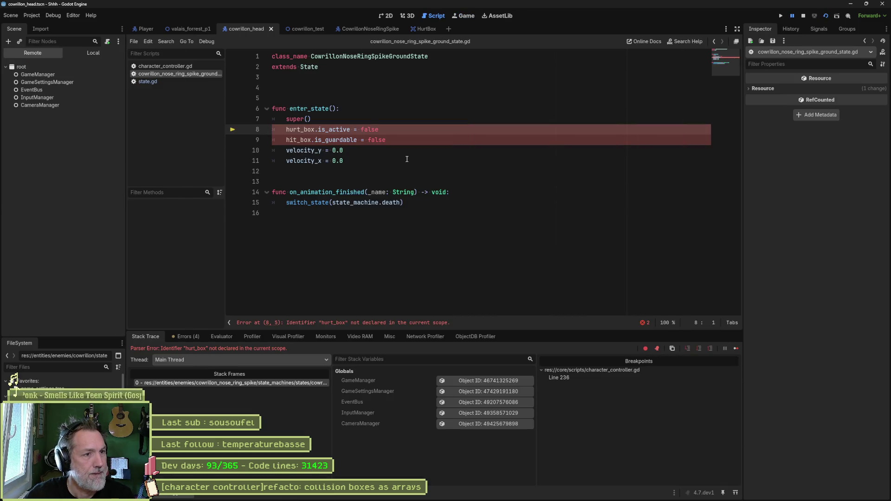
# Insert set_collision_boxes_active(CollisionBox.Type.HURT, false) in enter_state and delete the old hurt_box line
pyautogui.click(406, 131)
pyautogui.press('Return')
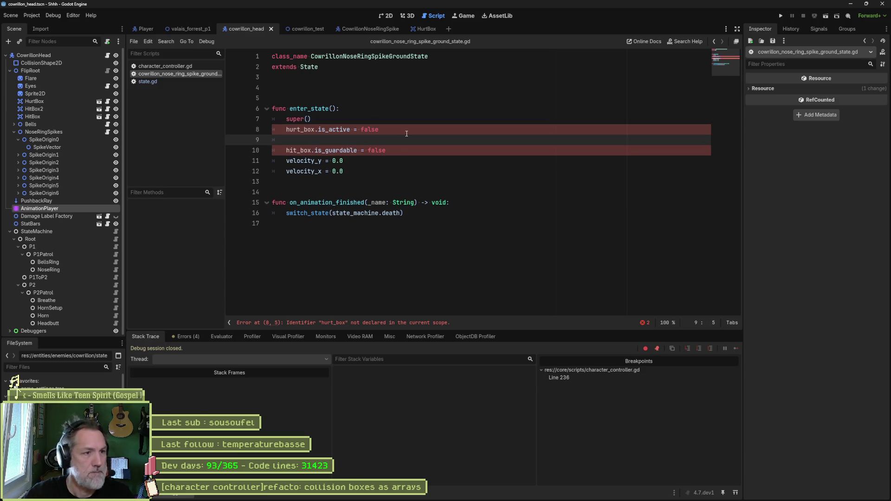
pyautogui.write('set_')
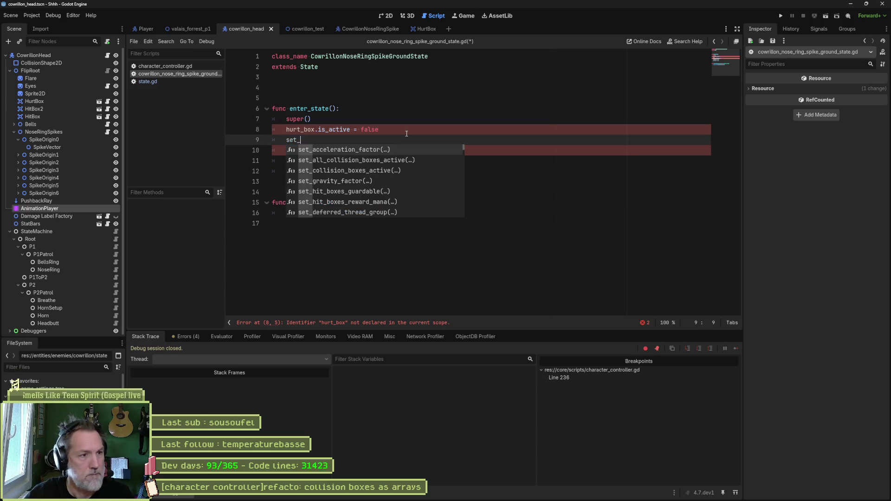
pyautogui.write('col')
pyautogui.press('Return')
pyautogui.write('Colli')
pyautogui.write('B')
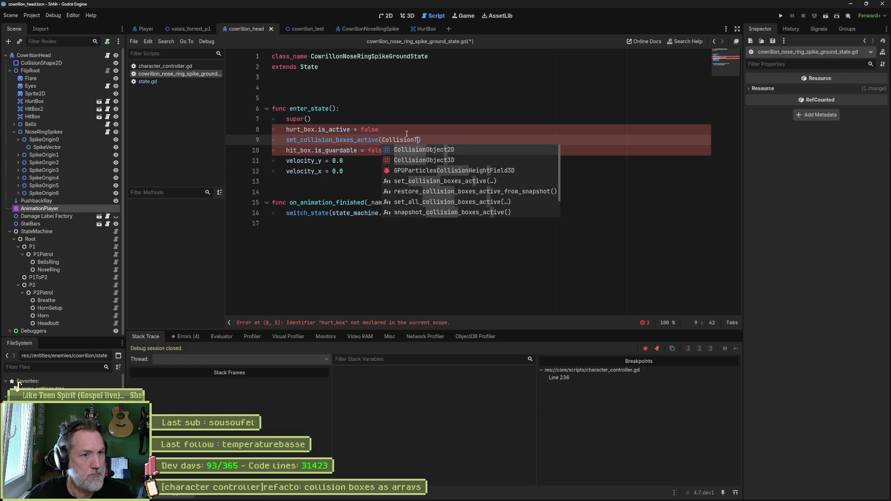
pyautogui.press('Return')
pyautogui.write('.T')
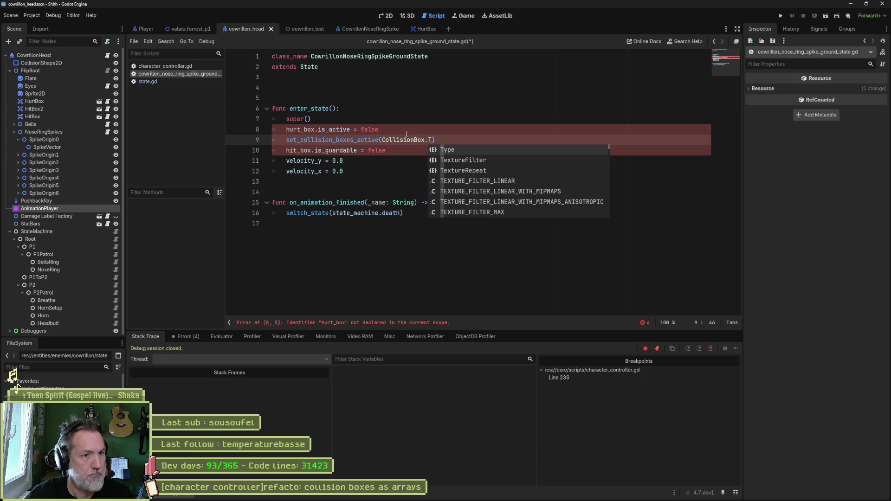
pyautogui.press('Return')
pyautogui.write('.H')
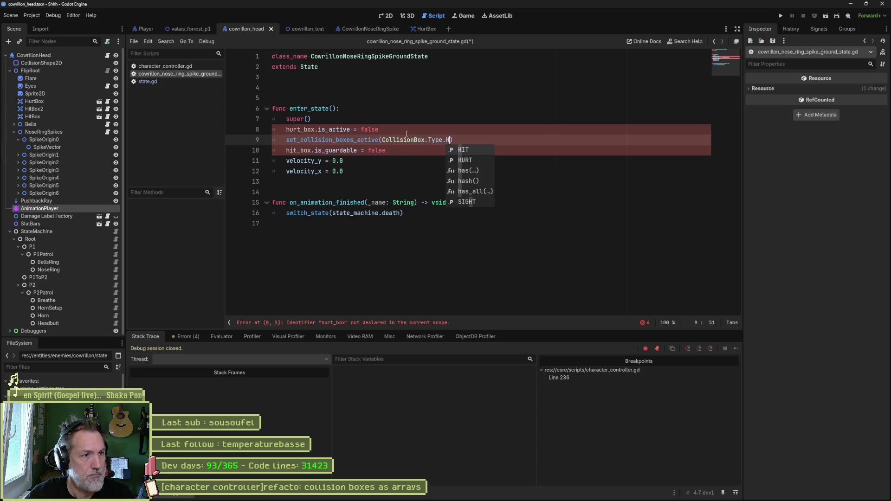
pyautogui.write('U')
pyautogui.press('Return')
pyautogui.write('alse')
pyautogui.click(406, 134)
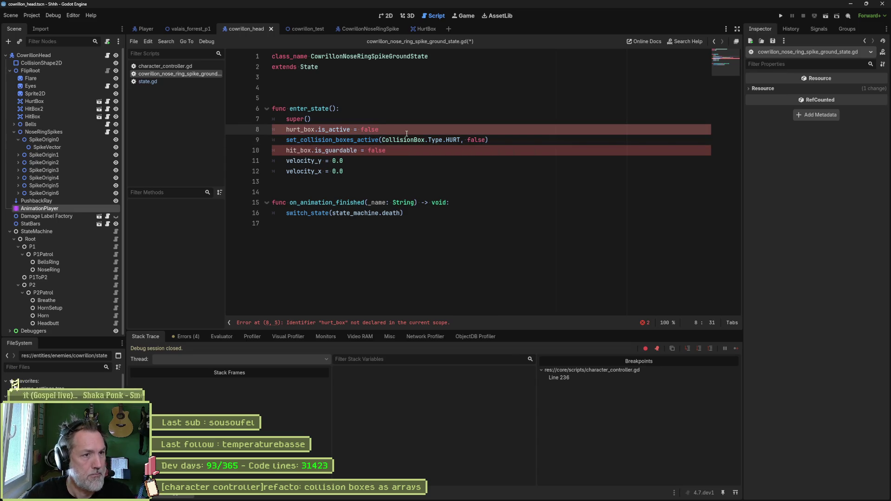
pyautogui.hotkey('ctrl', 'shift', 'k')
# Replace the hit_box guardable line with set_hit_boxes_guardable(false), save, and run the game
pyautogui.press('Return')
pyautogui.write('se')
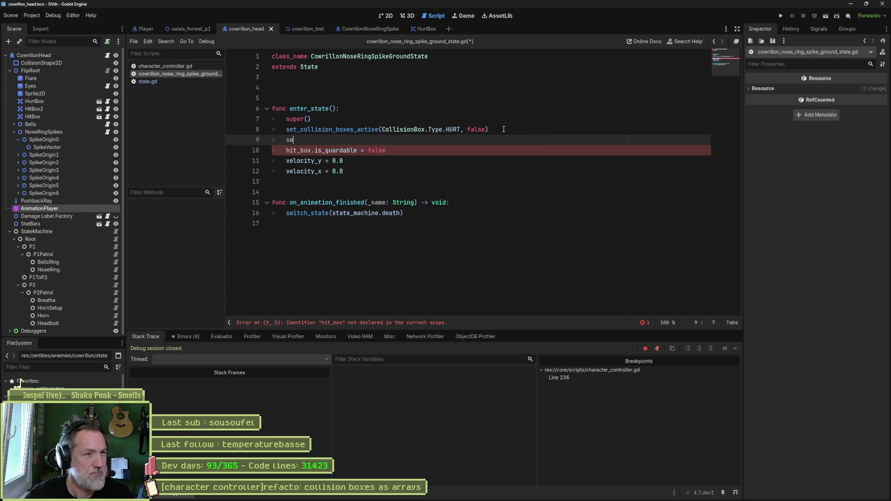
pyautogui.write('t_hi')
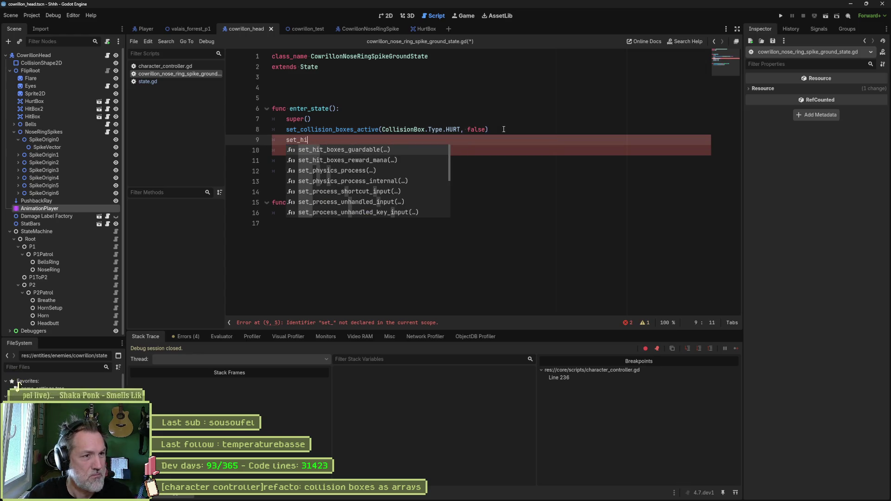
pyautogui.press('Return')
pyautogui.press('Escape')
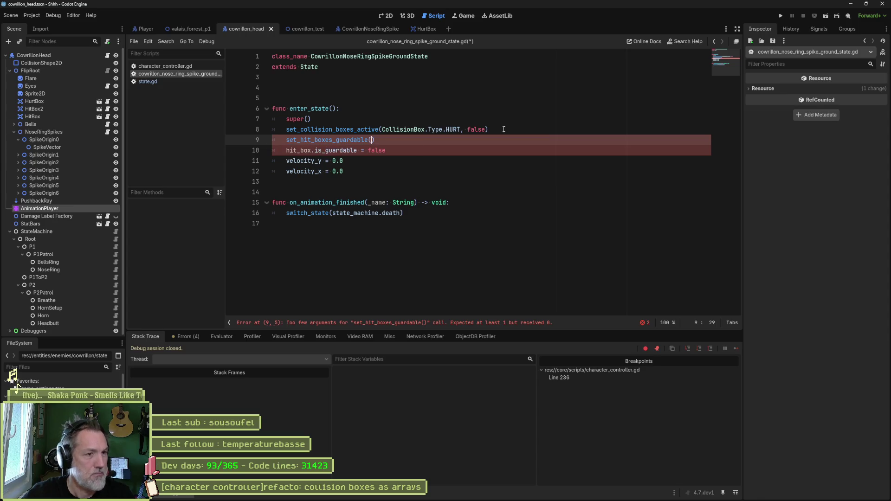
pyautogui.write('false')
pyautogui.press('Down')
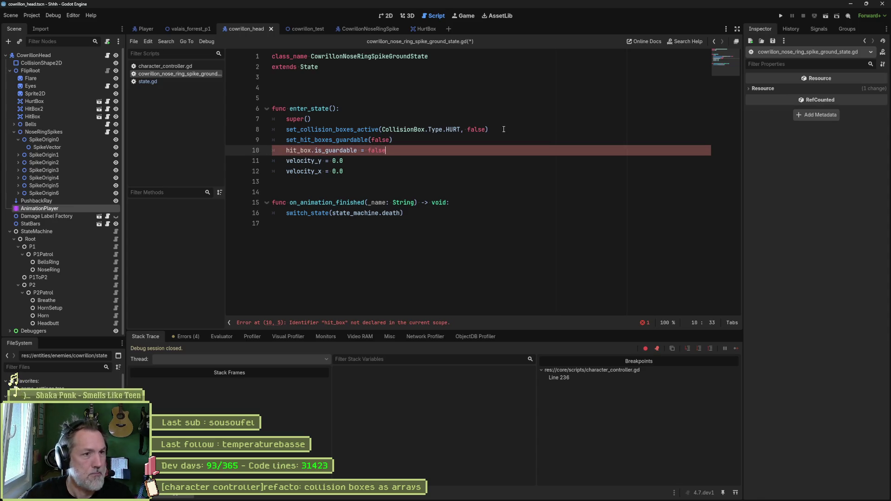
pyautogui.hotkey('ctrl', 'x')
pyautogui.hotkey('ctrl', 's')
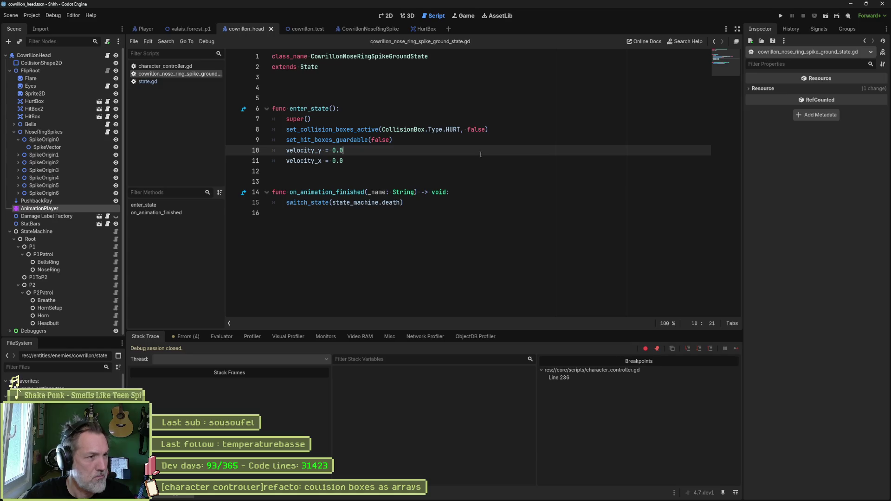
pyautogui.press('F5')
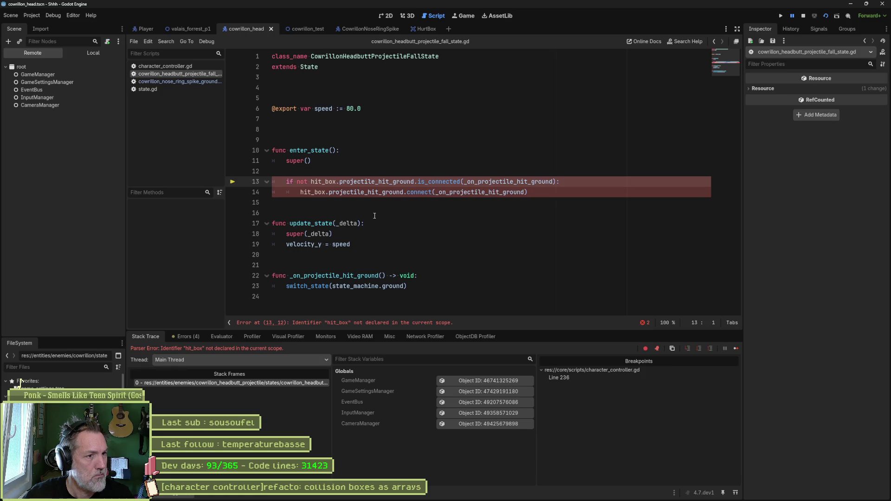
# Stop debugging and add a connect_hit_boxes_projectile_hit_ground call on a new line in enter_state
pyautogui.click(375, 216)
pyautogui.press('F8')
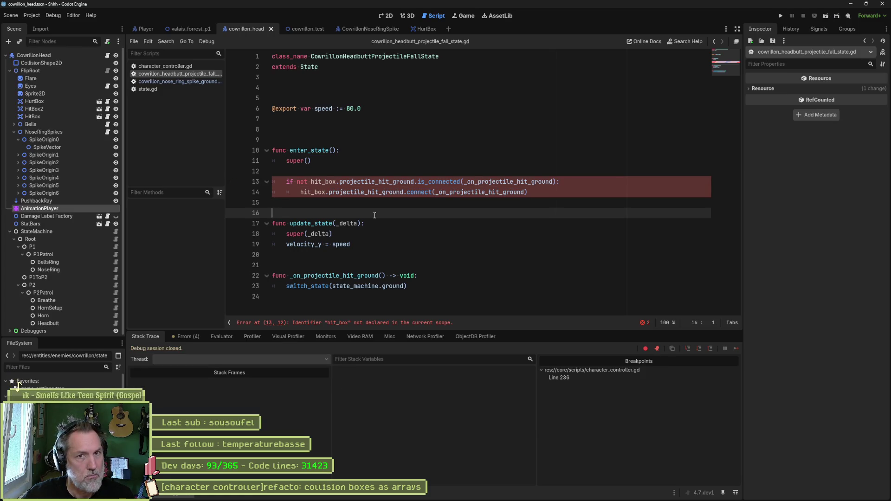
pyautogui.click(395, 171)
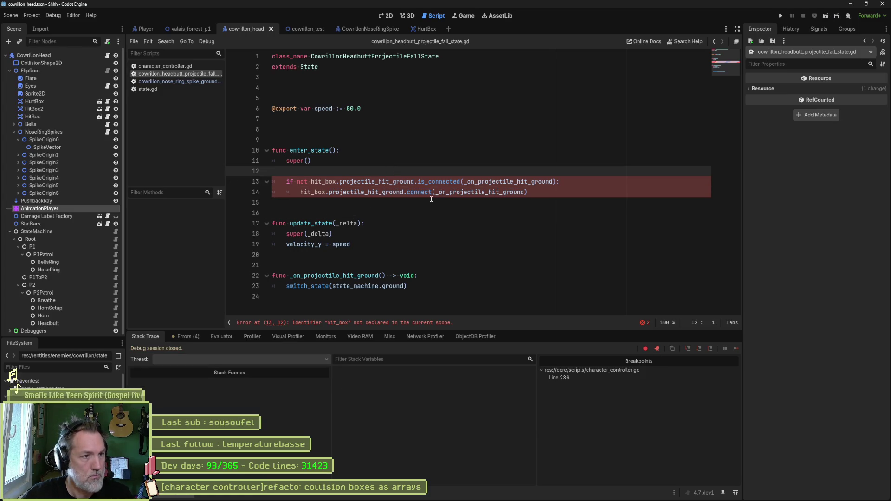
pyautogui.press('Return')
pyautogui.press('Tab')
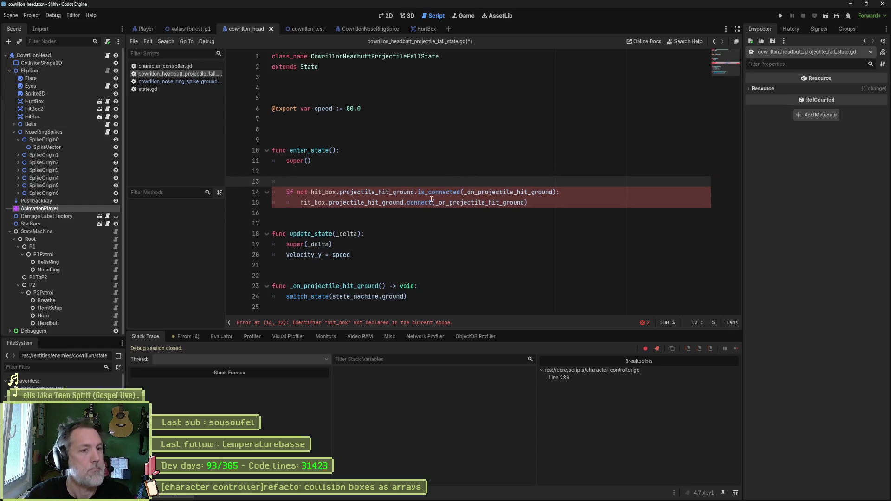
pyautogui.write('connect_hit_boxes_projectile_hit_ground()')
pyautogui.press('Return')
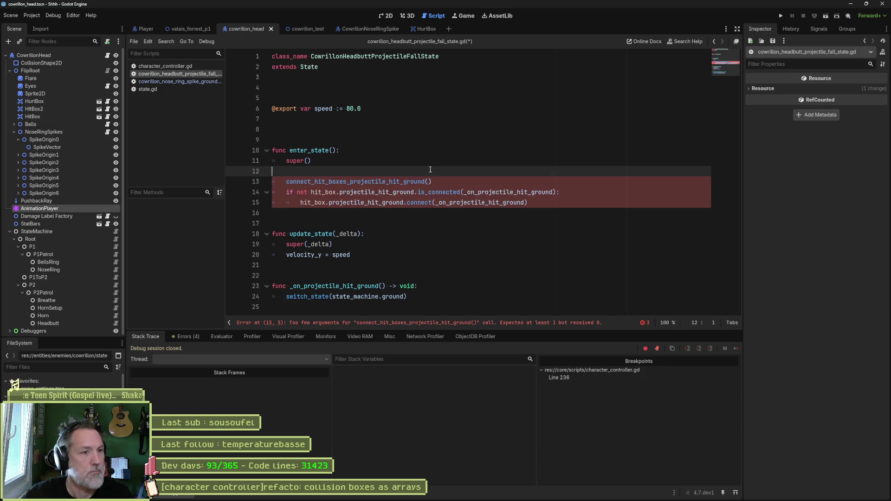
# Pass _on_projectile_hit_ground as its argument, delete the old if/connect check, and rerun the game
pyautogui.doubleClick(508, 192)
pyautogui.hotkey('ctrl', 'c')
pyautogui.click(429, 181)
pyautogui.hotkey('ctrl', 'v')
pyautogui.press('Down')
pyautogui.hotkey('ctrl', 'shift', 'k')
pyautogui.hotkey('ctrl', 'shift', 'k')
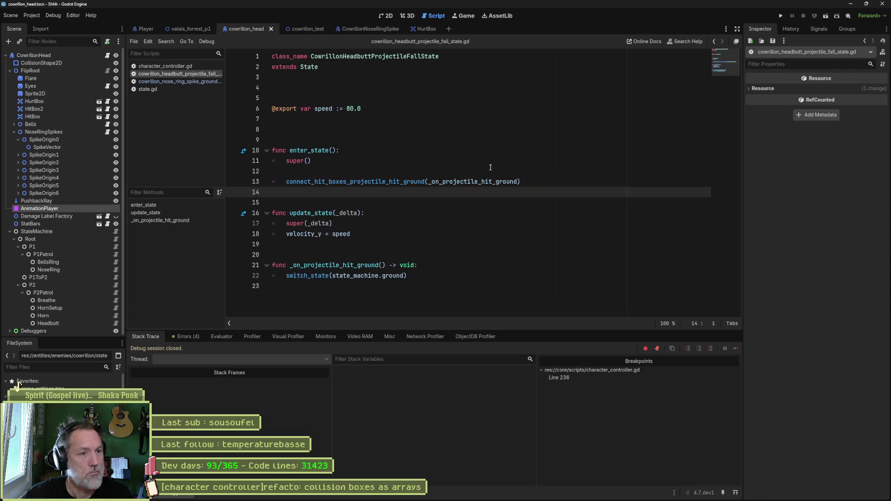
pyautogui.press('F6')
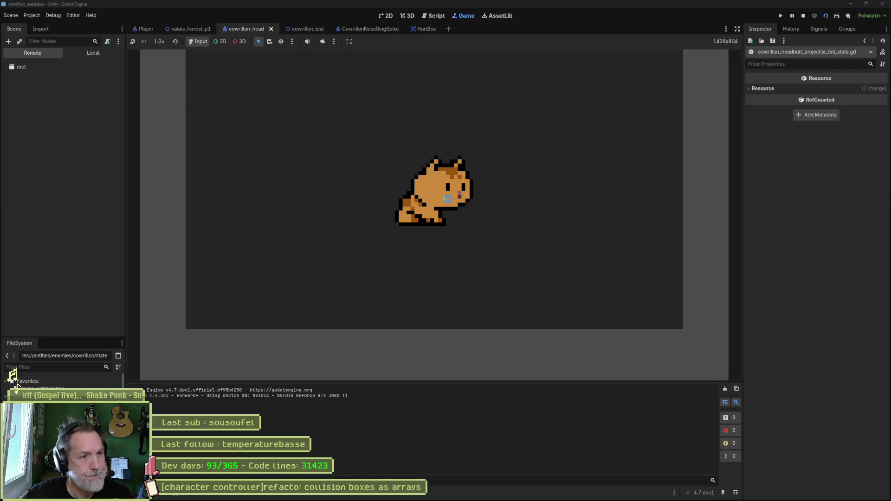
pyautogui.scroll(3, 441, 199)
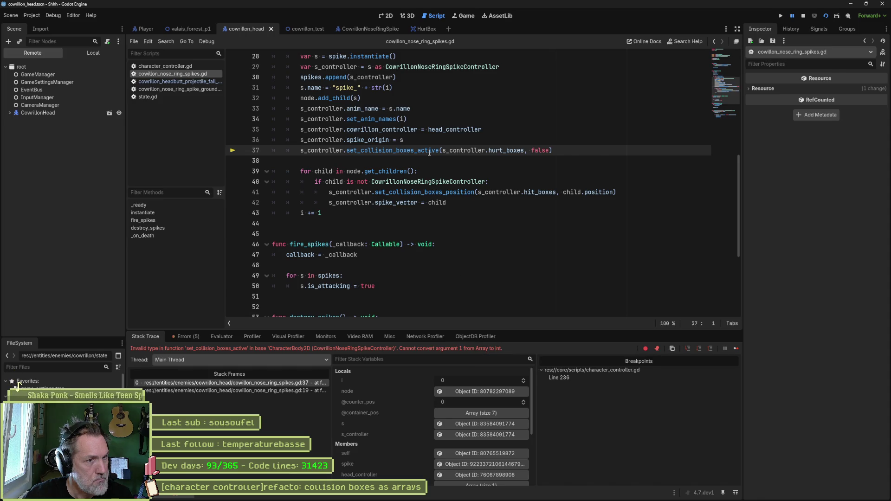
# Replace s_controller.hurt_boxes on line 37 of the nose ring spikes script with CollisionBox.Type.HURT
pyautogui.press('F8')
pyautogui.moveTo(442, 150); pyautogui.dragTo(473, 153)
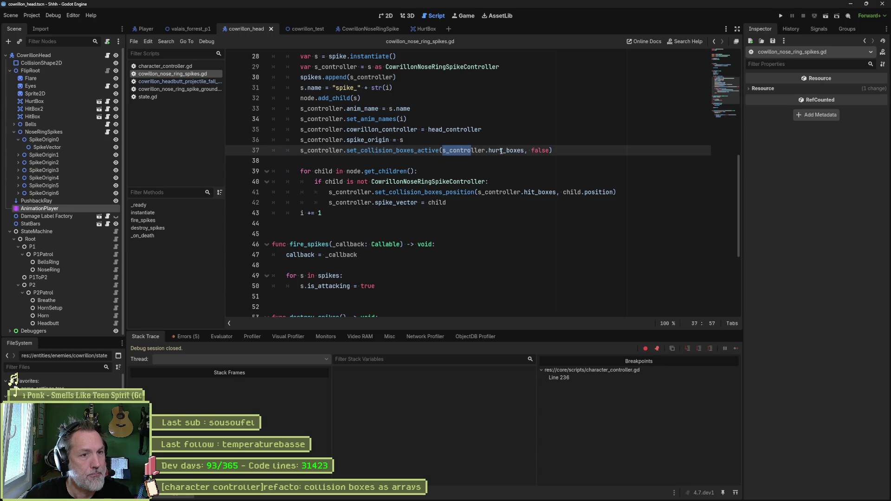
pyautogui.click(525, 151)
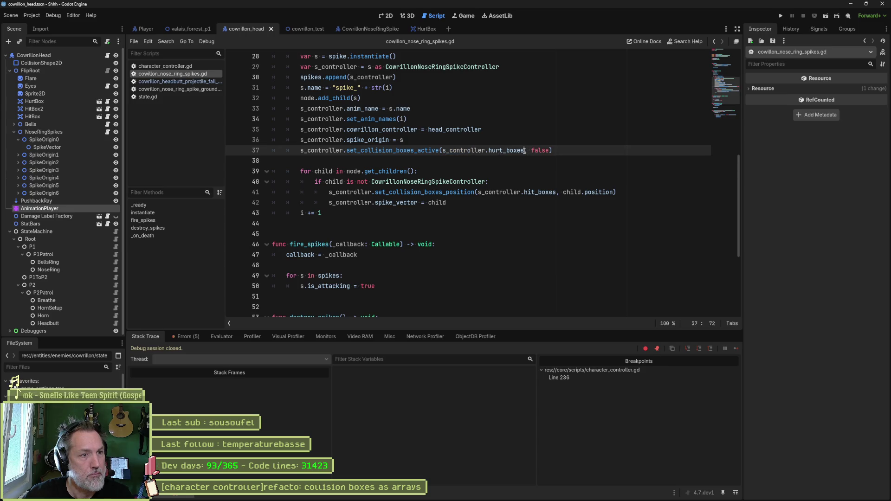
pyautogui.moveTo(525, 150); pyautogui.dragTo(443, 152)
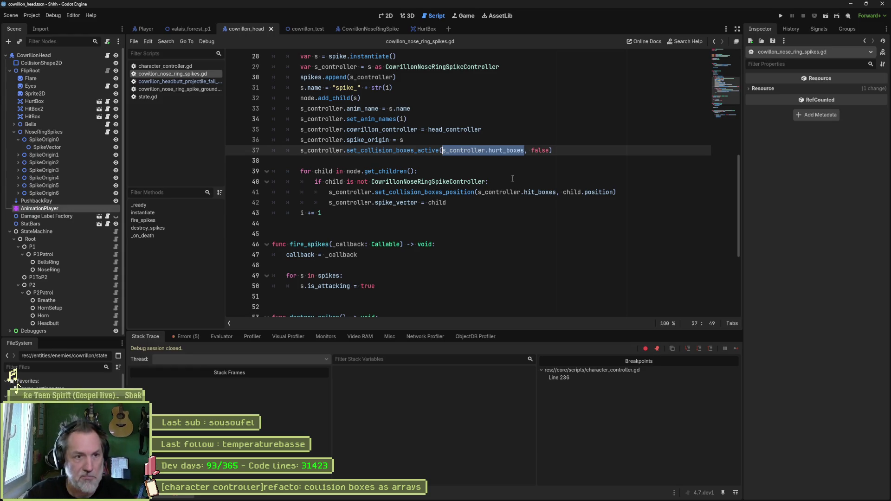
pyautogui.write('Coll')
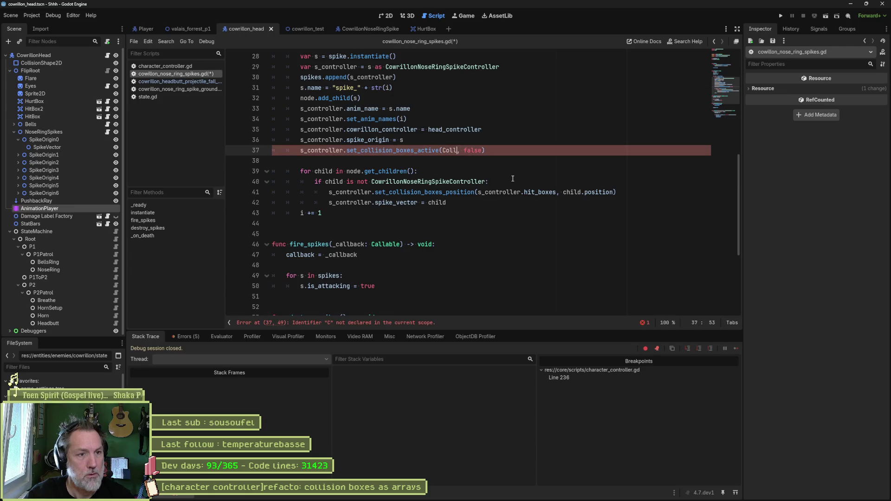
pyautogui.press('Return')
pyautogui.write('.t')
pyautogui.press('Return')
pyautogui.write('.hu')
pyautogui.press('Return')
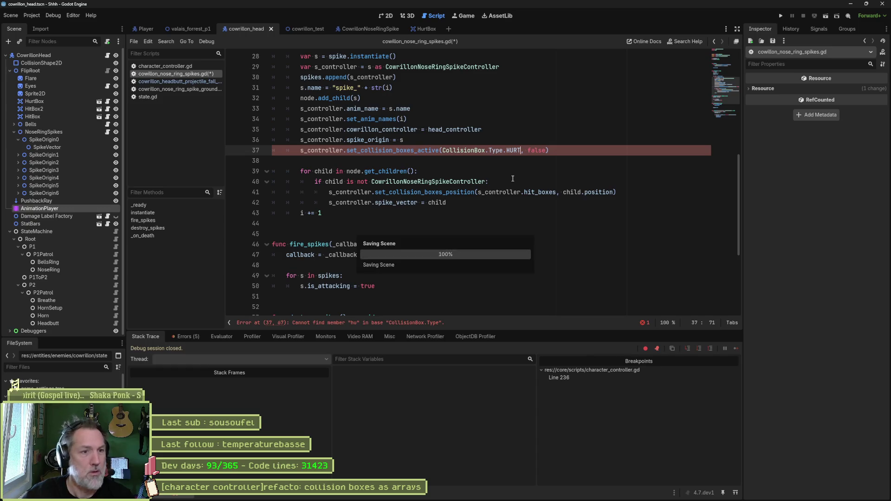
# Run the CowrillonHead scene, then switch to and run the cowrillon_test scene
pyautogui.press('F6')
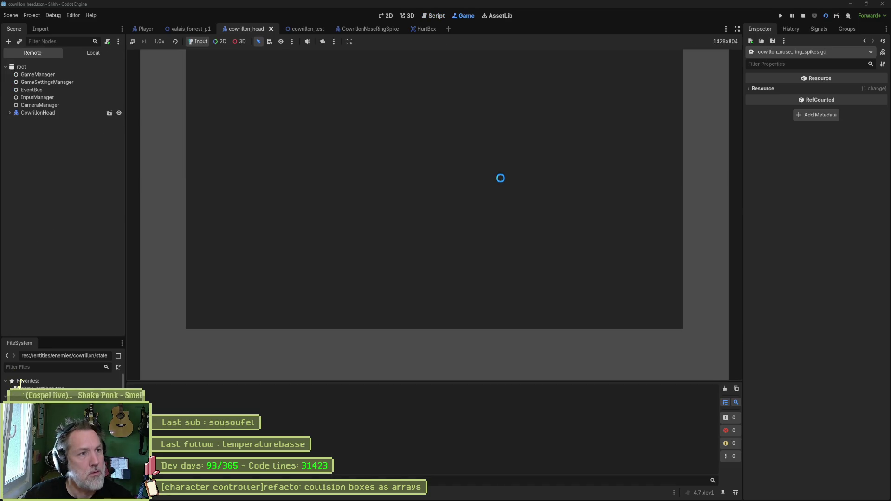
pyautogui.press('F8')
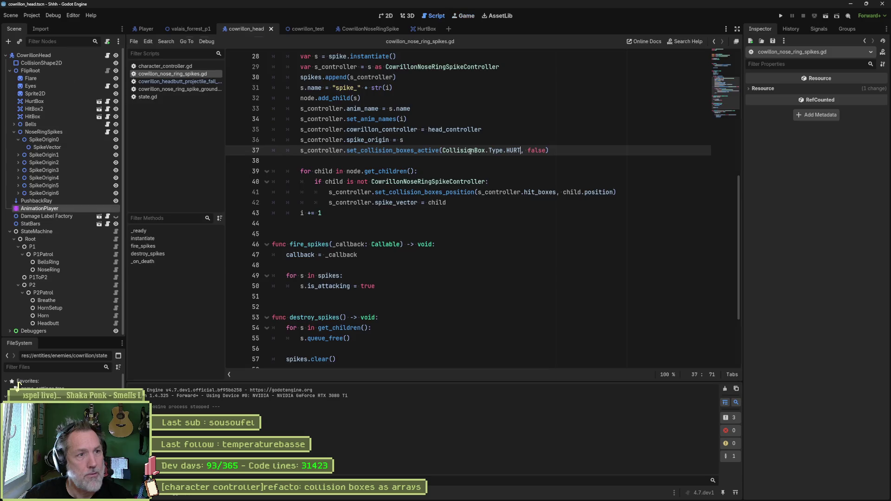
pyautogui.click(314, 29)
pyautogui.press('F6')
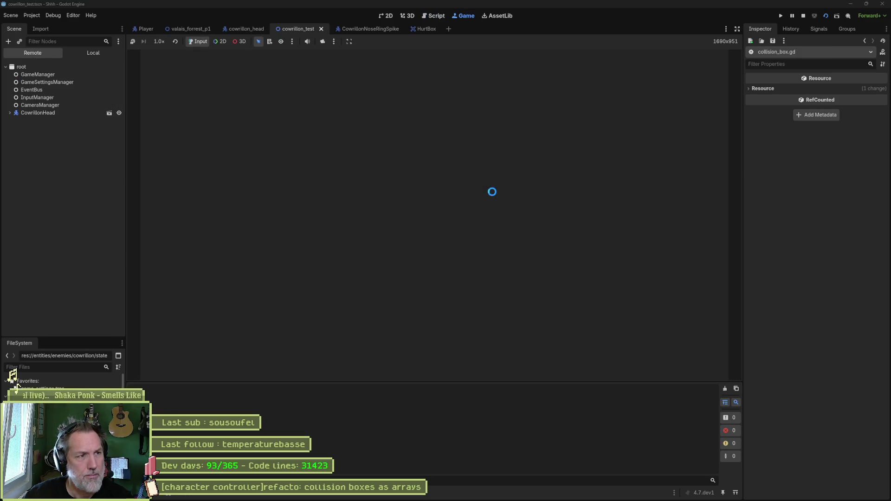
pyautogui.press('F8')
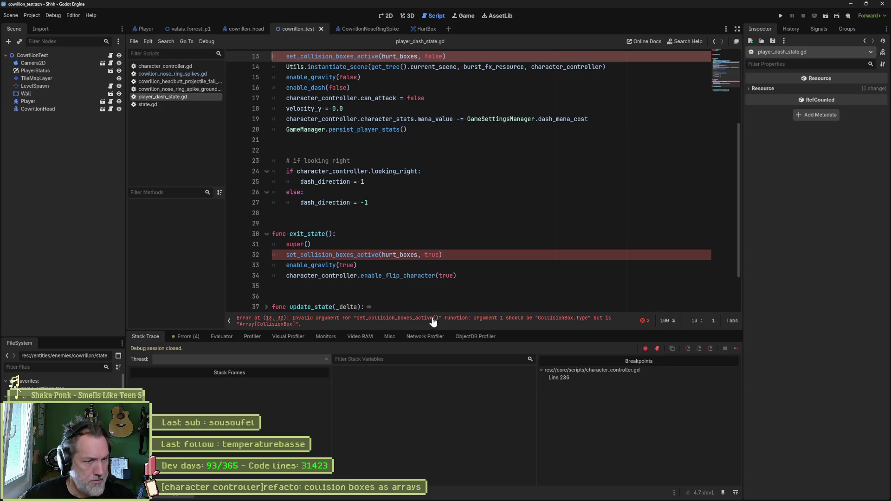
# Replace hurt_boxes on line 13 of player_dash_state.gd with CollisionBox.Type.HURT
pyautogui.click(505, 324)
pyautogui.doubleClick(403, 182)
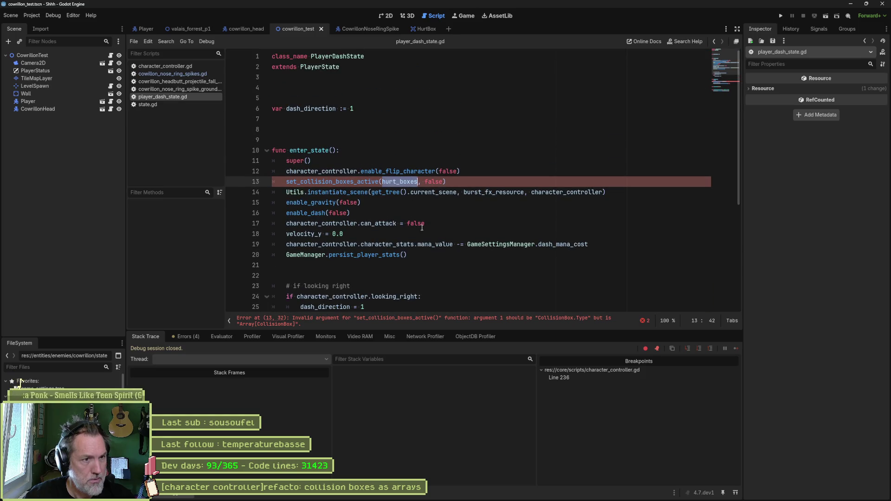
pyautogui.write('Coll')
pyautogui.press('Return')
pyautogui.write('.t')
pyautogui.press('Return')
pyautogui.write('.h')
pyautogui.press('Return')
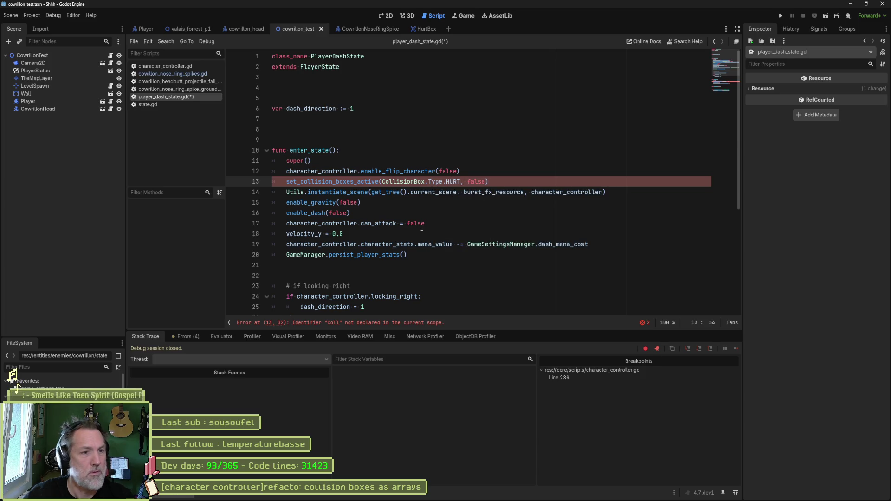
# Copy CollisionBox.Type.HURT over hurt_boxes on line 32 and rerun the game
pyautogui.scroll(-5, 405, 216)
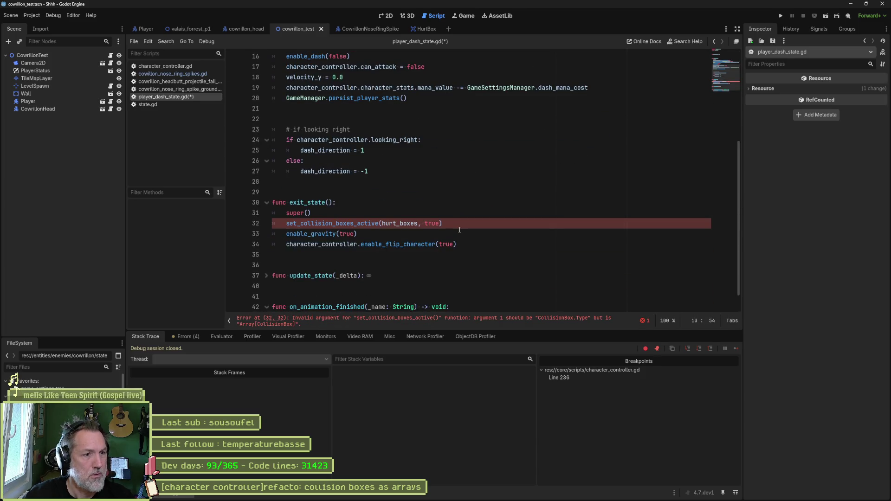
pyautogui.scroll(2, 460, 230)
pyautogui.moveTo(383, 87); pyautogui.dragTo(461, 87)
pyautogui.hotkey('ctrl', 'c')
pyautogui.doubleClick(399, 286)
pyautogui.hotkey('ctrl', 'v')
pyautogui.press('F6')
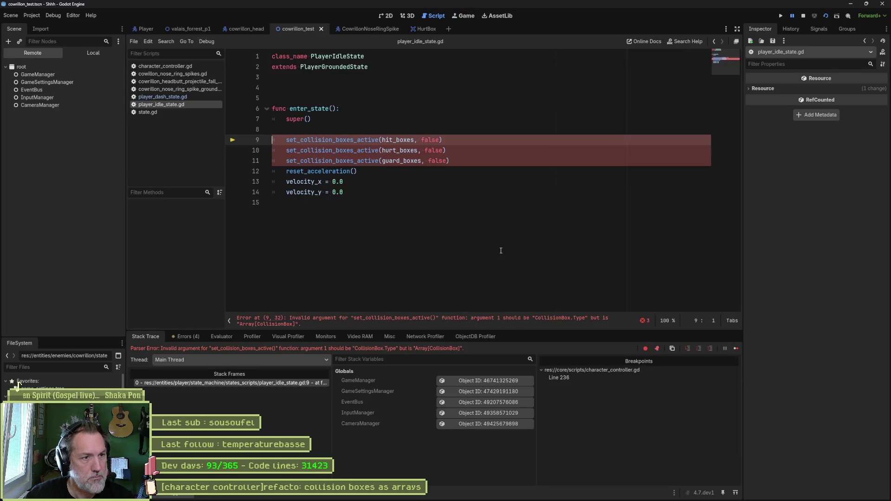
# In player_idle_state.gd, replace hit_boxes on line 9 with CollisionBox.Type.HIT and paste it onto lines 10 and 11
pyautogui.doubleClick(399, 150)
pyautogui.doubleClick(405, 139)
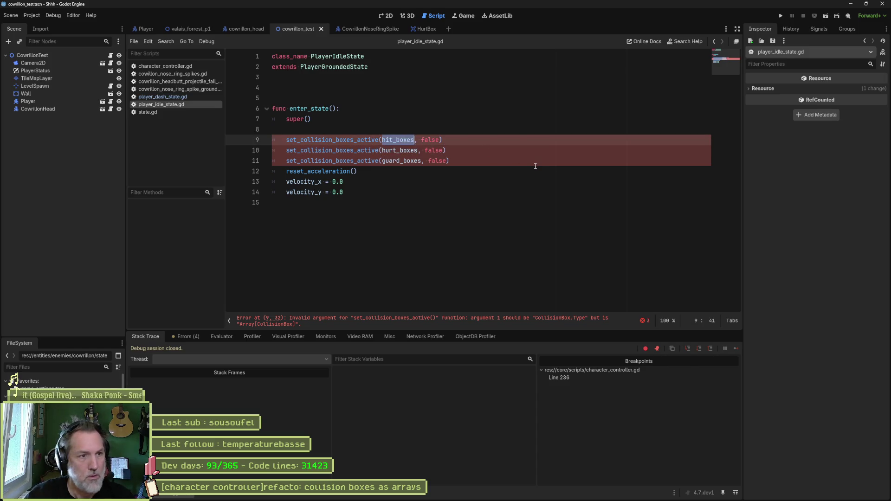
pyautogui.write('Coll')
pyautogui.press('Return')
pyautogui.write('.t')
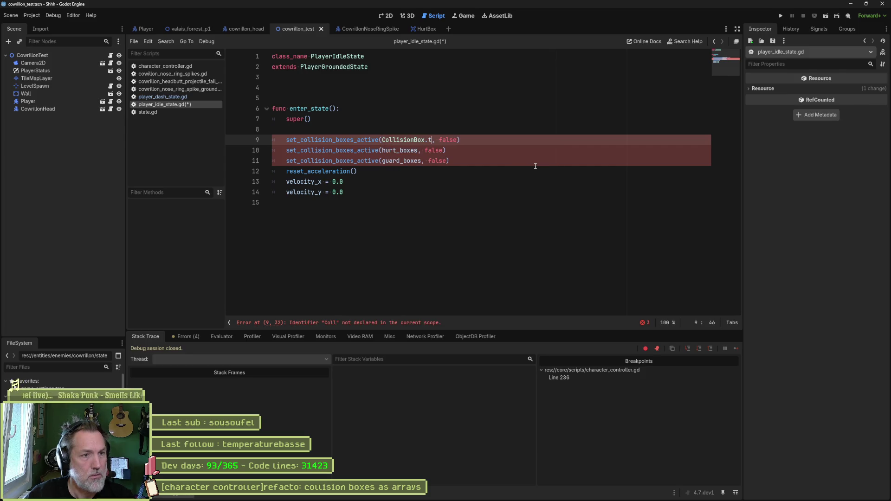
pyautogui.press('Return')
pyautogui.write('.HI')
pyautogui.press('Return')
pyautogui.hotkey('ctrl', 'shift', 'Left')
pyautogui.hotkey('ctrl', 'shift', 'Left')
pyautogui.hotkey('ctrl', 'shift', 'Left')
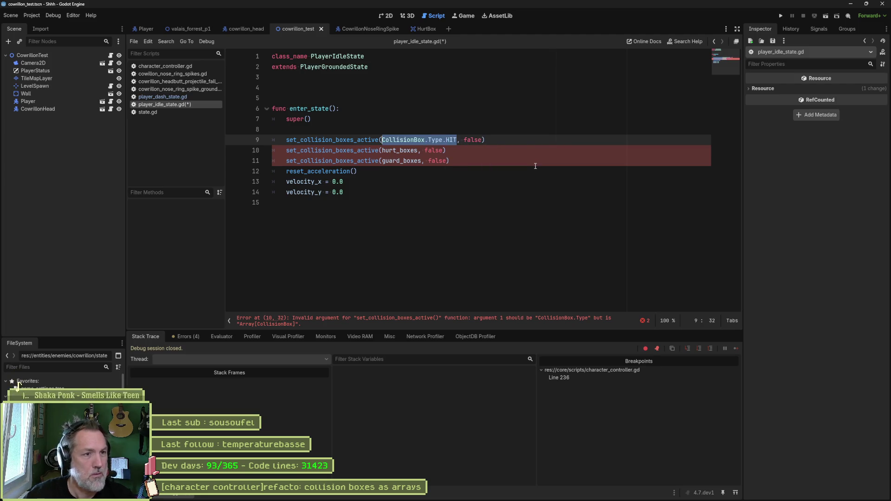
pyautogui.doubleClick(406, 150)
pyautogui.hotkey('ctrl', 'v')
pyautogui.doubleClick(401, 160)
pyautogui.hotkey('ctrl', 'v')
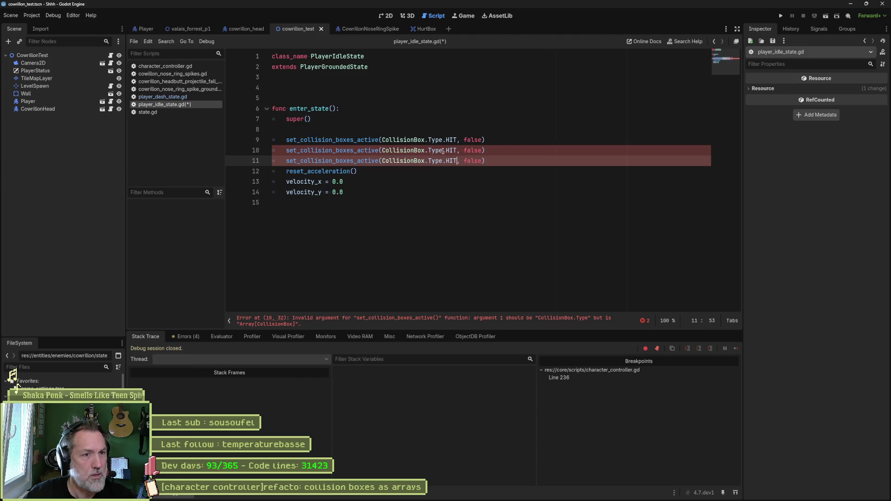
# Change lines 10 and 11 to HURT and GUARD, save, and run the scene
pyautogui.click(451, 150)
pyautogui.write('HURT')
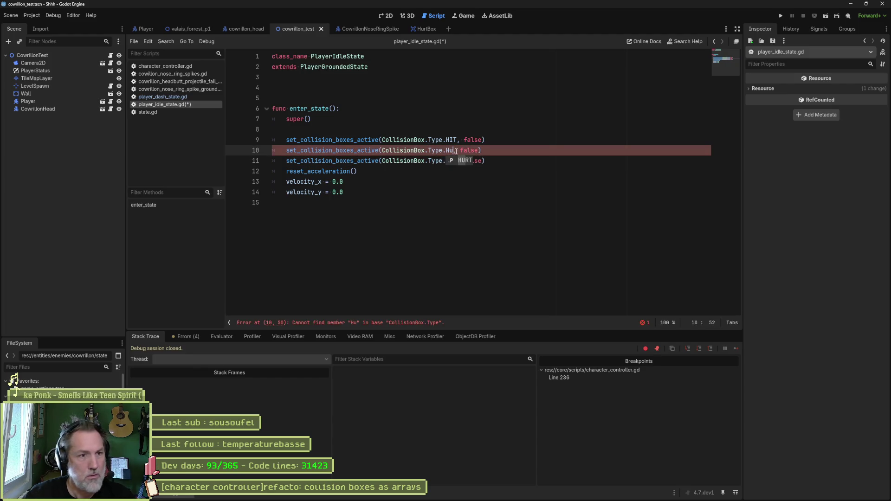
pyautogui.press('Down')
pyautogui.hotkey('ctrl', 'shift', 'Left')
pyautogui.write('GUARD')
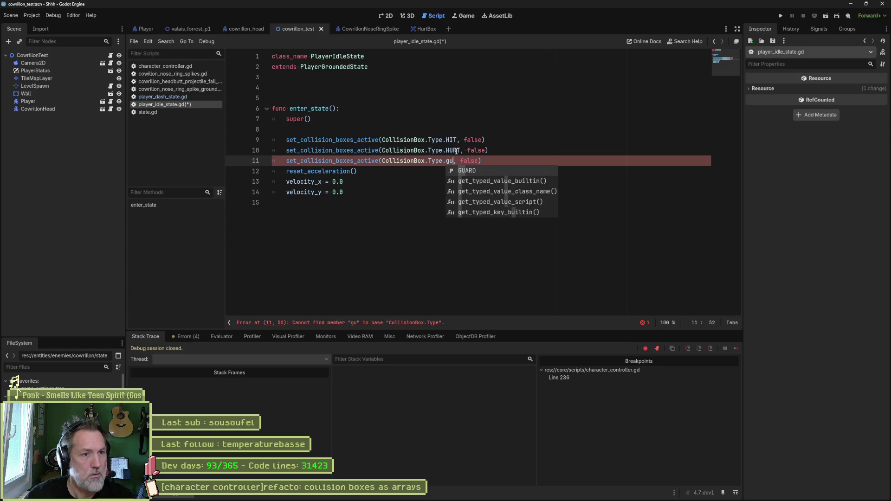
pyautogui.hotkey('ctrl', 's')
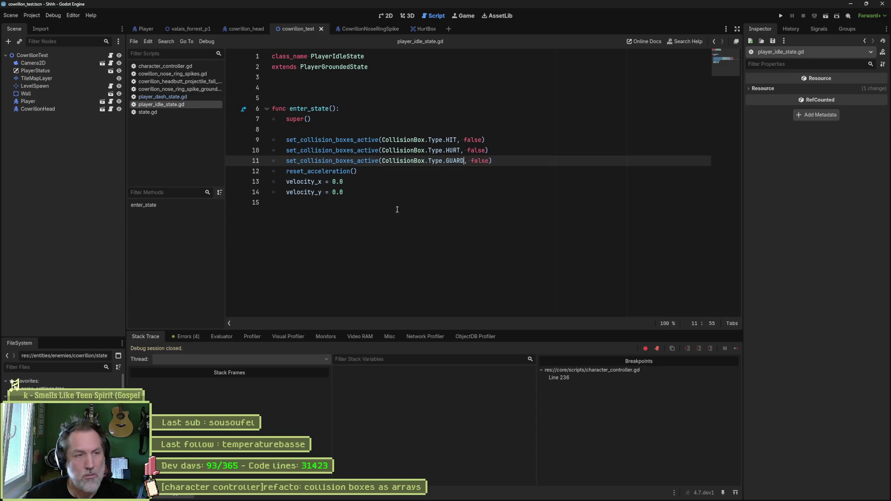
pyautogui.press('F6')
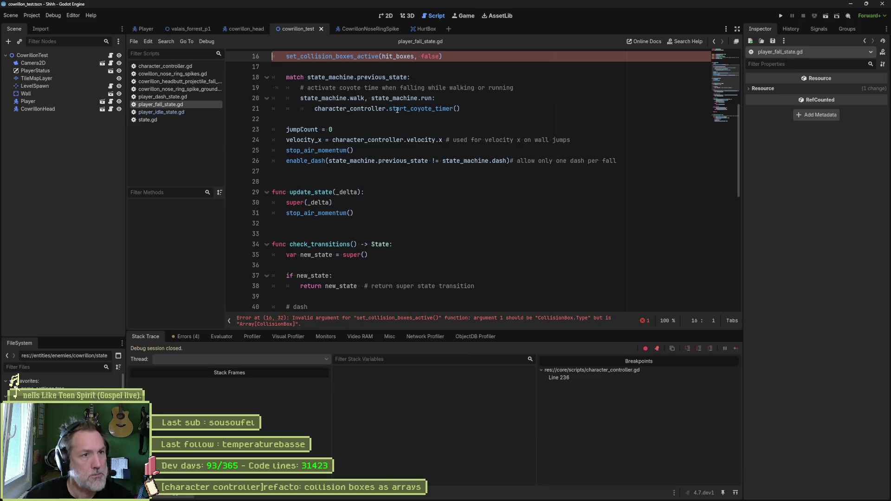
# Change line 16 of player_fall_state.gd to use CollisionBox.Type.HIT and save the script
pyautogui.scroll(3, 396, 138)
pyautogui.doubleClick(408, 150)
pyautogui.write('Coll')
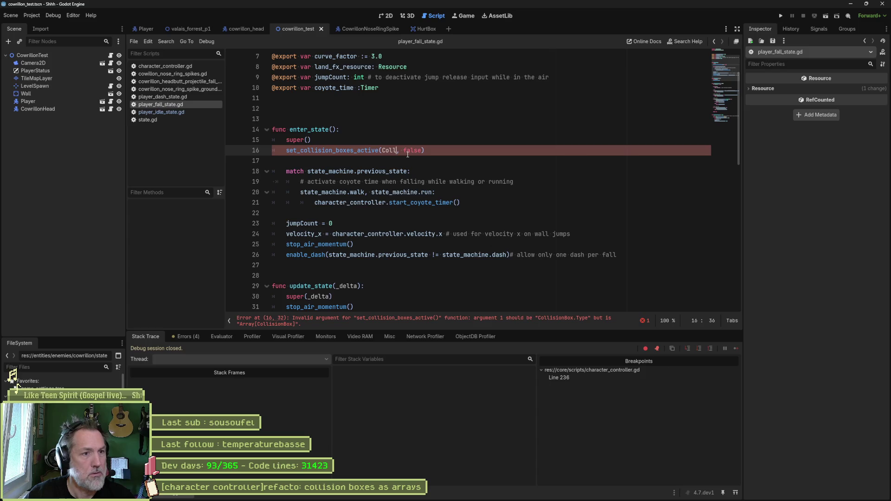
pyautogui.write('isionBox.t')
pyautogui.press('Return')
pyautogui.write('.')
pyautogui.press('Return')
pyautogui.hotkey('ctrl', 's')
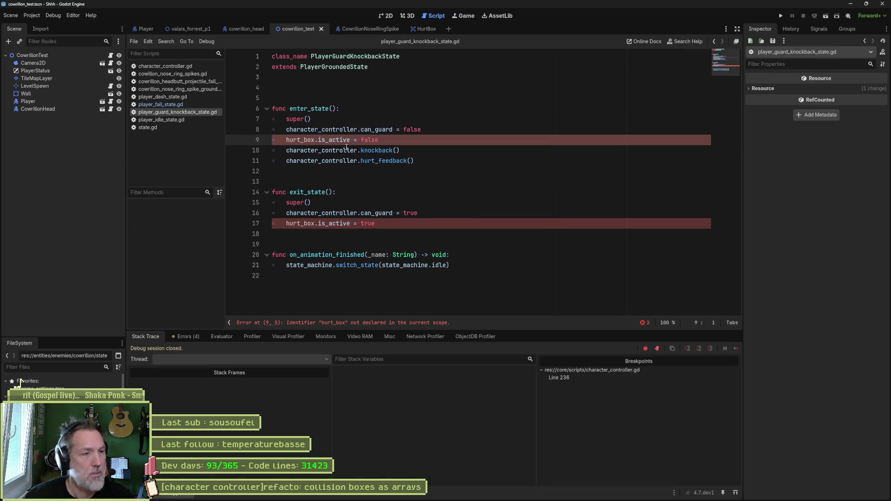
# In player_guard_knockback_state.gd, replace enter's hurt_box.is_active = false with set_collision_boxes_active(CollisionBox.Type.HURT, false)
pyautogui.click(437, 131)
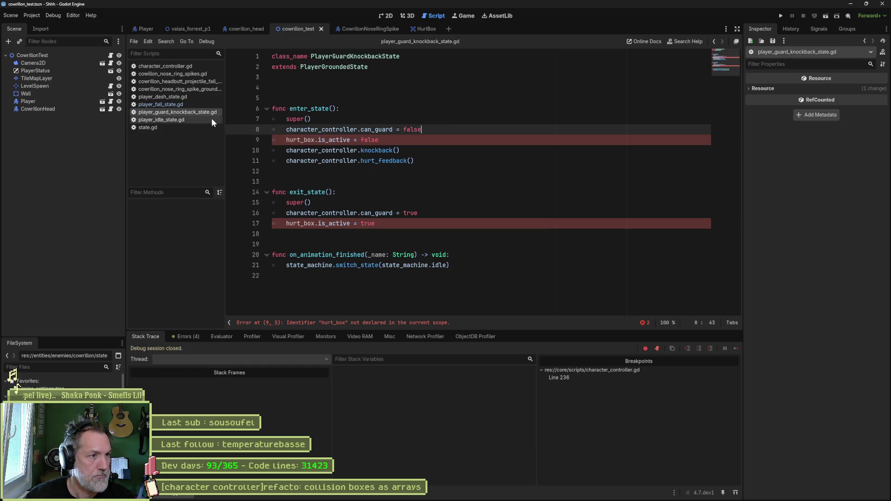
pyautogui.click(185, 105)
pyautogui.moveTo(497, 152); pyautogui.dragTo(497, 142)
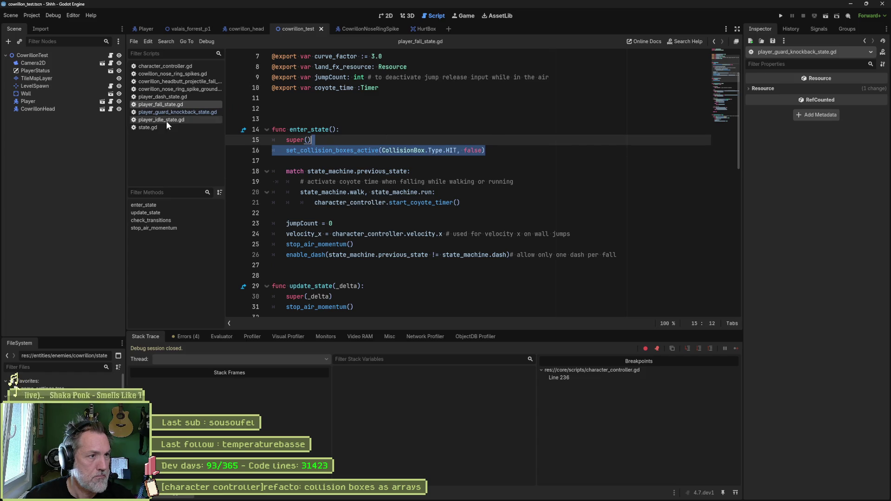
pyautogui.click(194, 121)
pyautogui.click(190, 127)
pyautogui.click(197, 111)
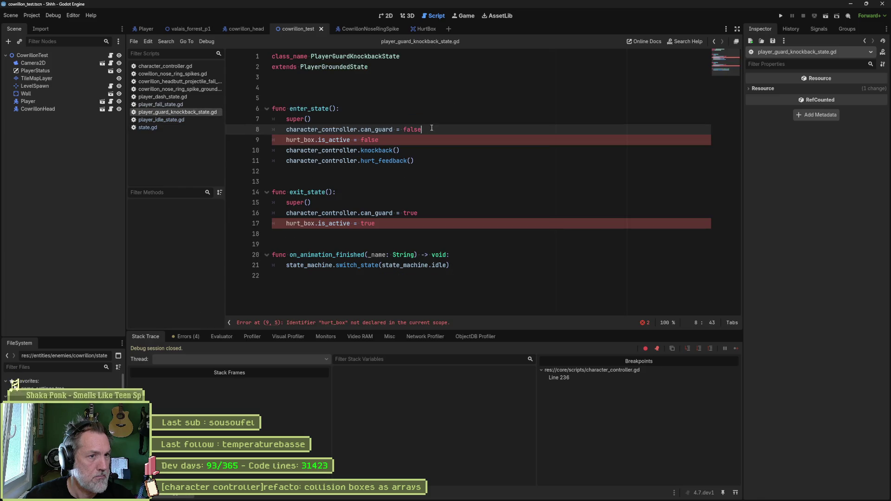
pyautogui.hotkey('ctrl', 'v')
pyautogui.press('Home')
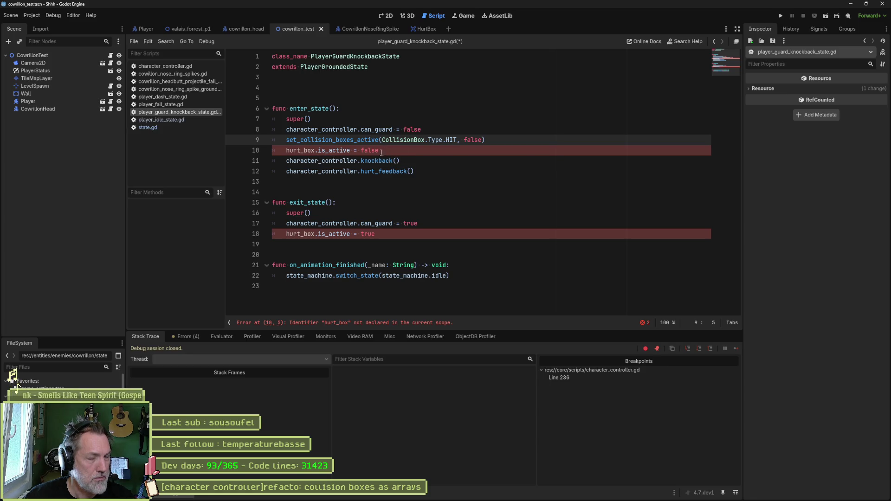
pyautogui.write('HURT')
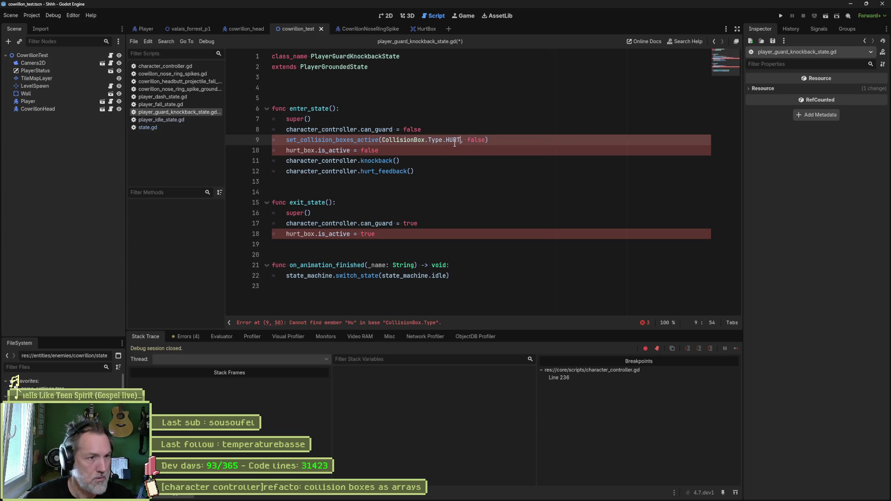
pyautogui.moveTo(459, 150); pyautogui.dragTo(512, 133)
pyautogui.press('BackSpace')
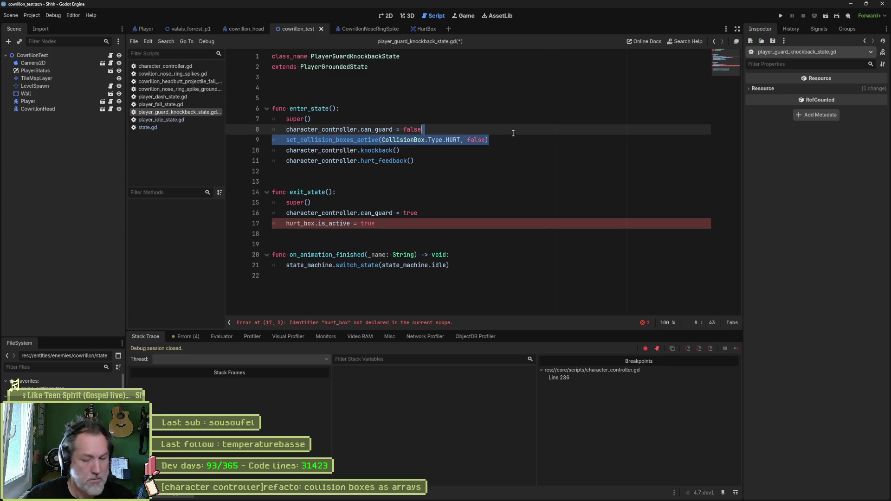
# Replace exit_state's hurt_box.is_active = true with the HURT call set to true, and save
pyautogui.hotkey('ctrl', 'c')
pyautogui.click(433, 214)
pyautogui.hotkey('ctrl', 'v')
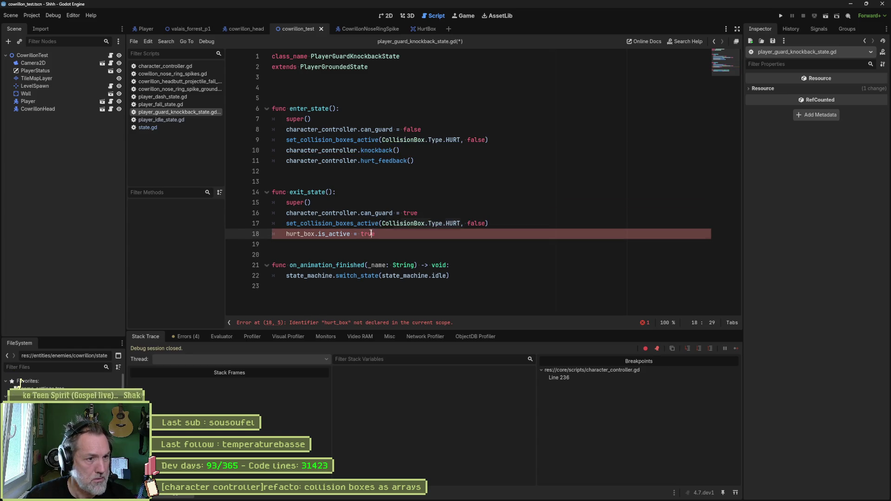
pyautogui.doubleClick(476, 223)
pyautogui.write('true')
pyautogui.press('Down')
pyautogui.hotkey('ctrl', 'shift', 'k')
pyautogui.hotkey('ctrl', 's')
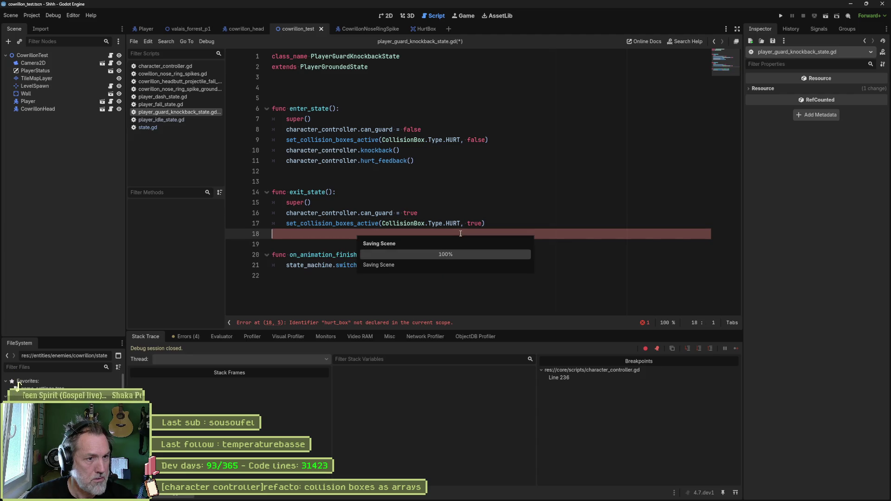
# Run the scene to test the changes, then stop it
pyautogui.moveTo(483, 224); pyautogui.dragTo(489, 216)
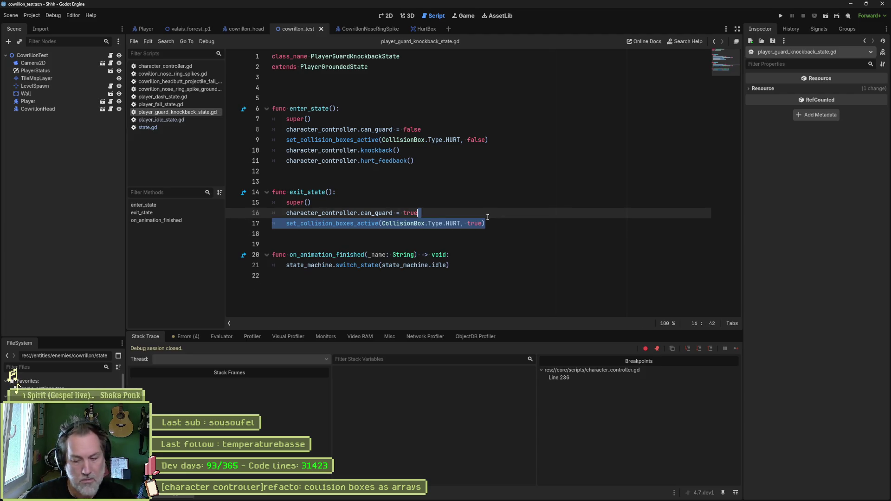
pyautogui.press('F6')
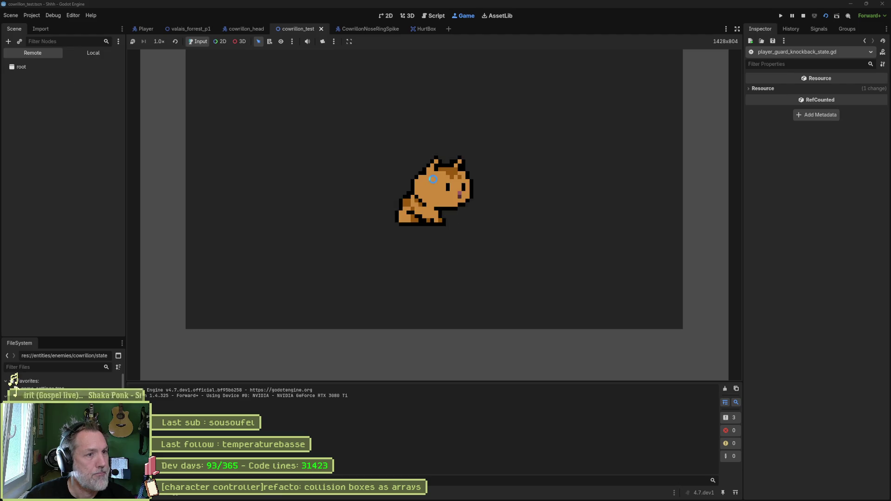
pyautogui.press('F8')
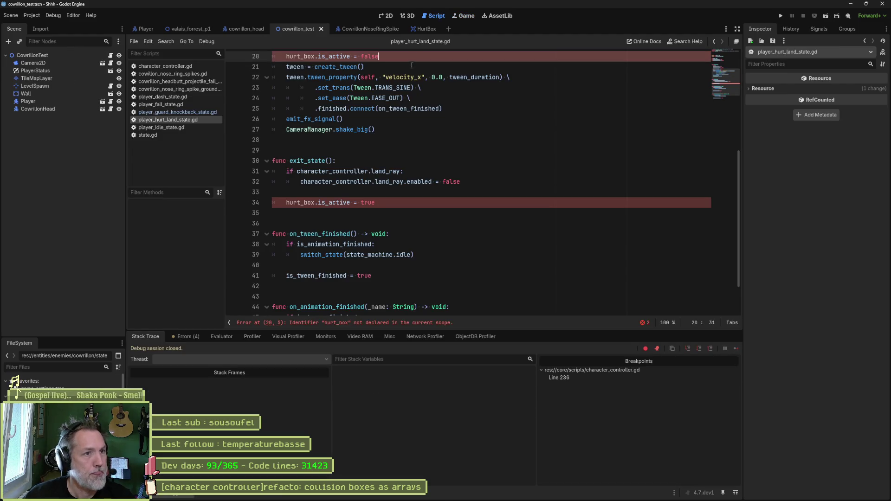
# Add set_collision_boxes_active(CollisionBox.Type.HURT, false) to enter_state in player_hurt_land_state.gd
pyautogui.scroll(2, 412, 66)
pyautogui.hotkey('ctrl', 'v')
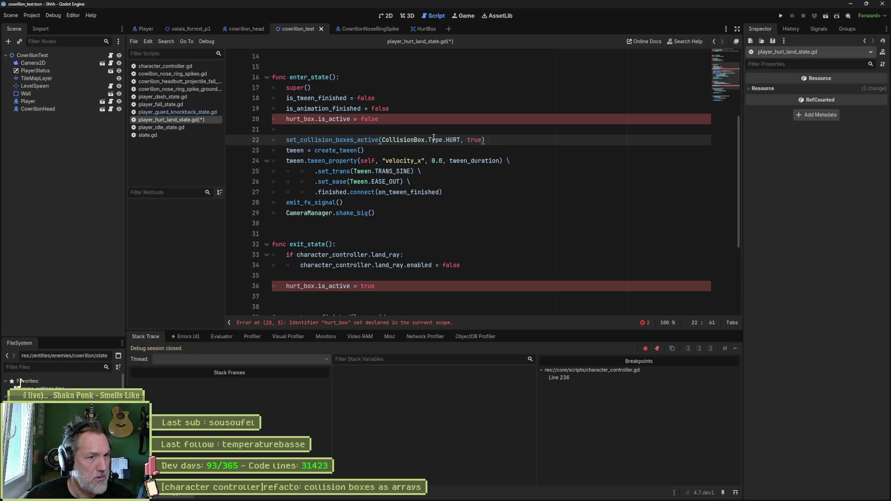
pyautogui.doubleClick(480, 140)
pyautogui.write('false')
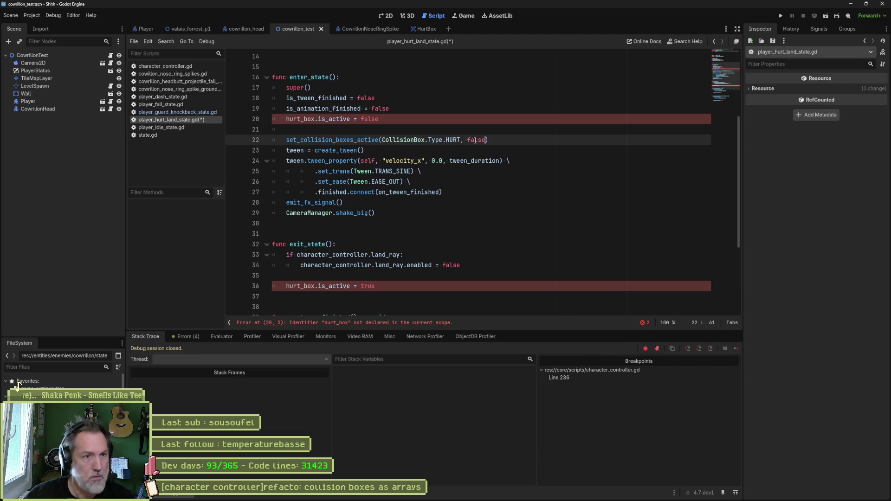
# Swap the remaining hurt_box.is_active lines for the HURT true call, then run the game until it halts
pyautogui.moveTo(441, 287); pyautogui.dragTo(440, 280)
pyautogui.hotkey('ctrl', 'v')
pyautogui.doubleClick(474, 286)
pyautogui.write('true')
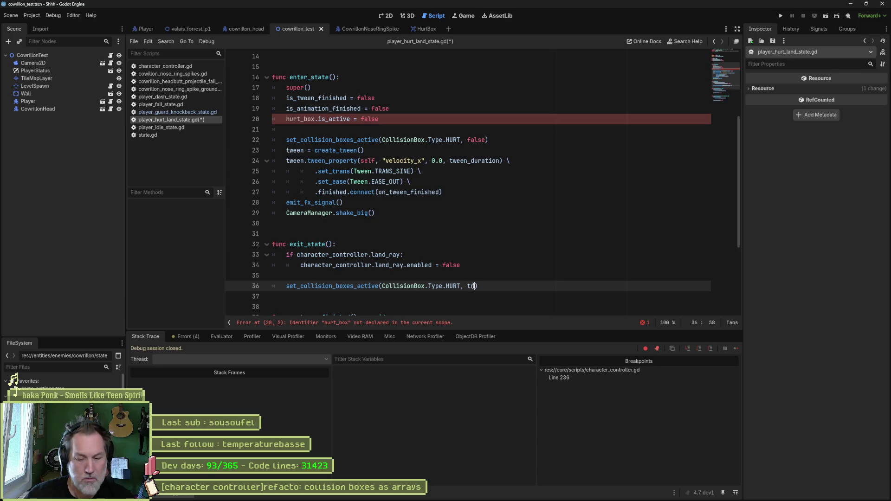
pyautogui.click(507, 119)
pyautogui.hotkey('ctrl', 'shift', 'k')
pyautogui.hotkey('ctrl', 'shift', 'k')
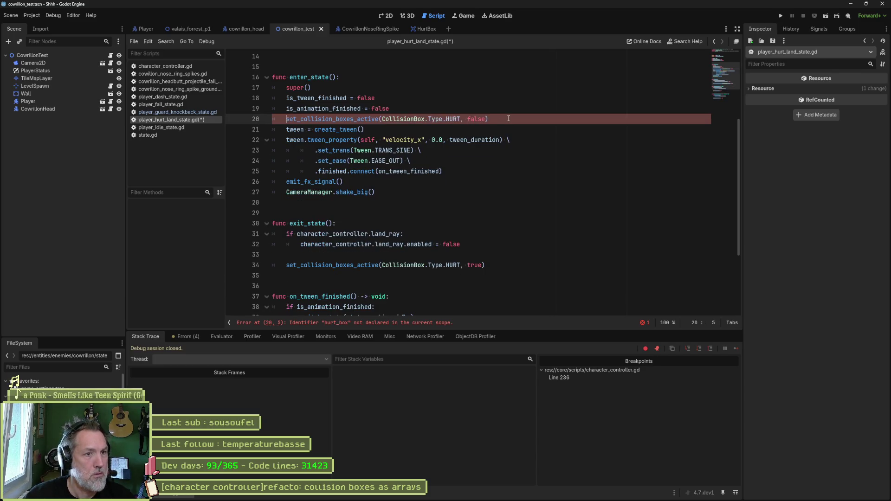
pyautogui.moveTo(508, 118); pyautogui.dragTo(508, 112)
pyautogui.press('F6')
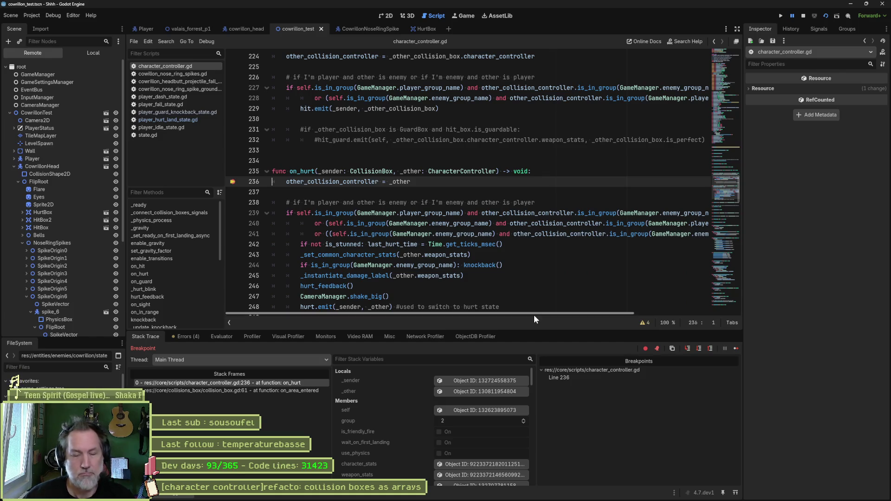
pyautogui.press('F8')
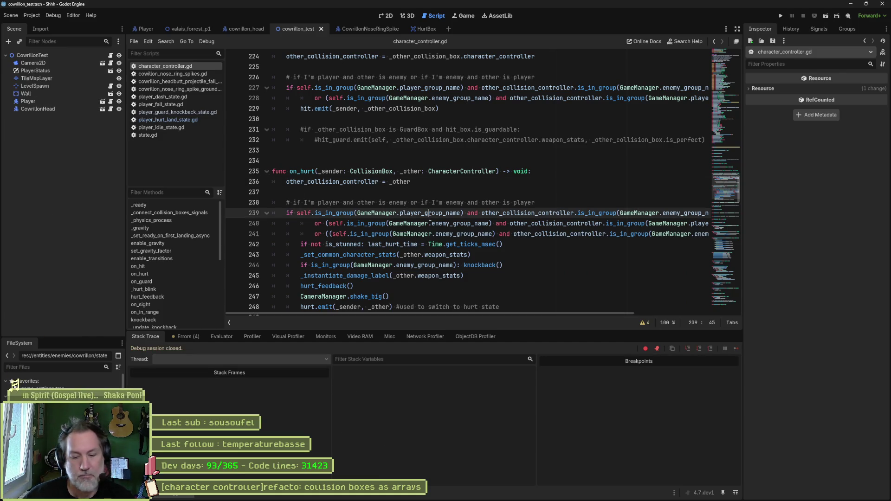
# Rerun the test scene against the cowrillon boss, stop it, and bring up the debugger
pyautogui.press('F6')
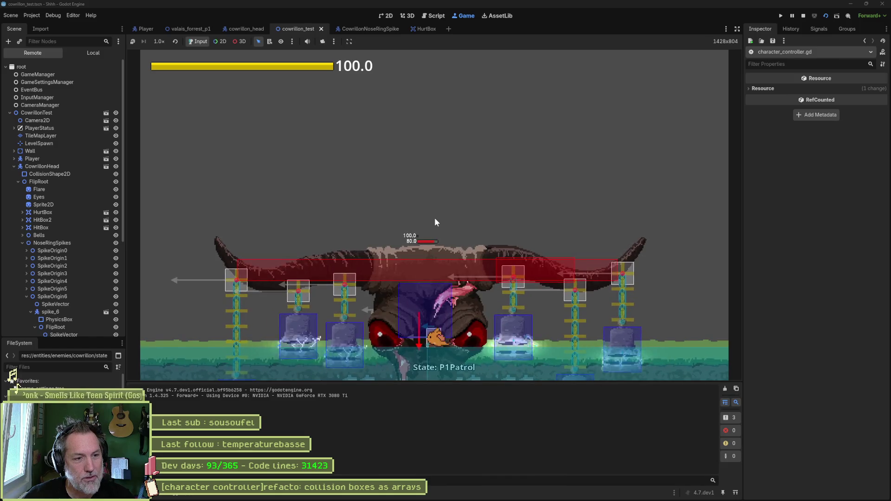
pyautogui.press('F8')
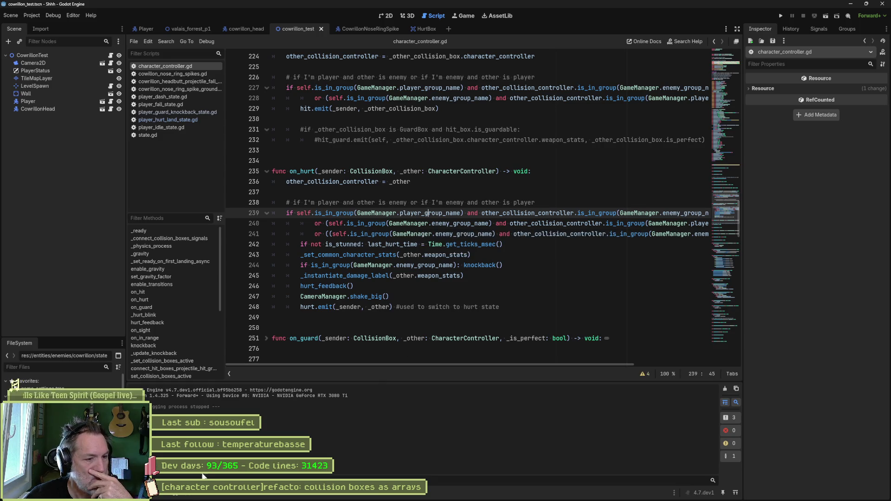
pyautogui.click(180, 498)
# Open the debugger's Errors list showing unused hit_guard, sight and in_range signal warnings
pyautogui.click(202, 342)
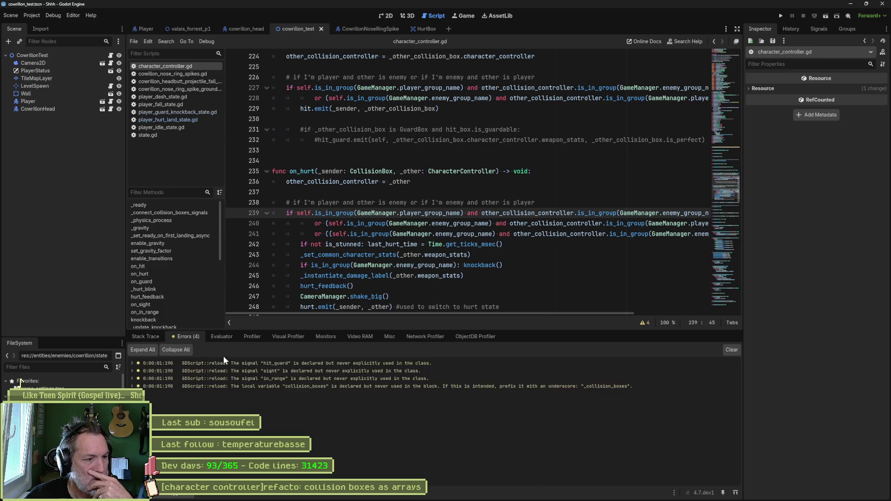
pyautogui.click(241, 363)
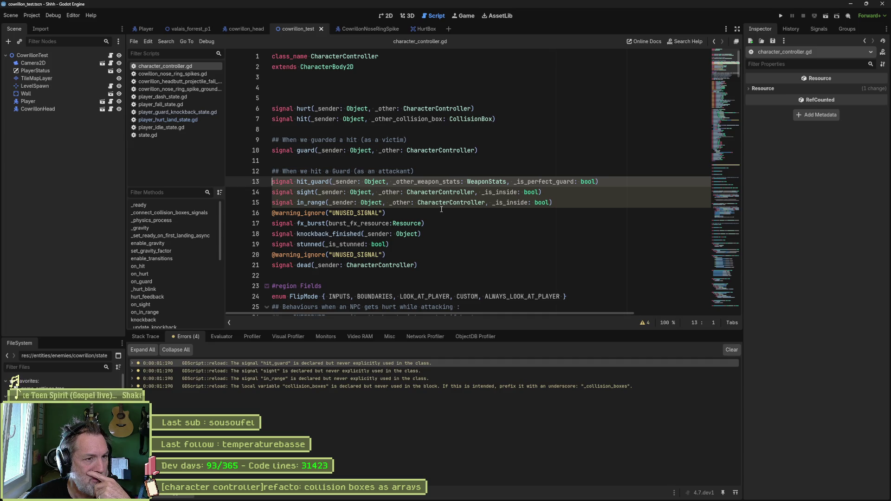
pyautogui.moveTo(552, 214); pyautogui.dragTo(553, 203)
pyautogui.hotkey('ctrl', 'c')
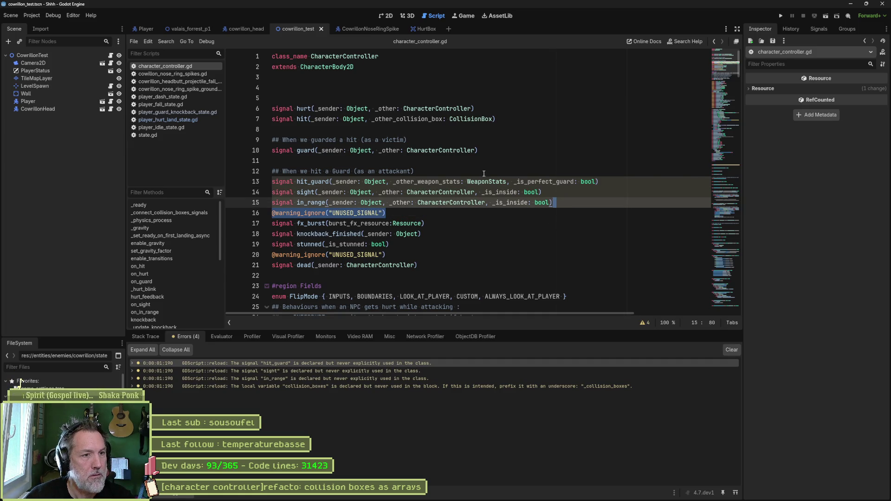
pyautogui.click(485, 171)
pyautogui.hotkey('ctrl', 'v')
pyautogui.click(608, 192)
pyautogui.hotkey('ctrl', 'v')
pyautogui.click(575, 212)
pyautogui.hotkey('ctrl', 'v')
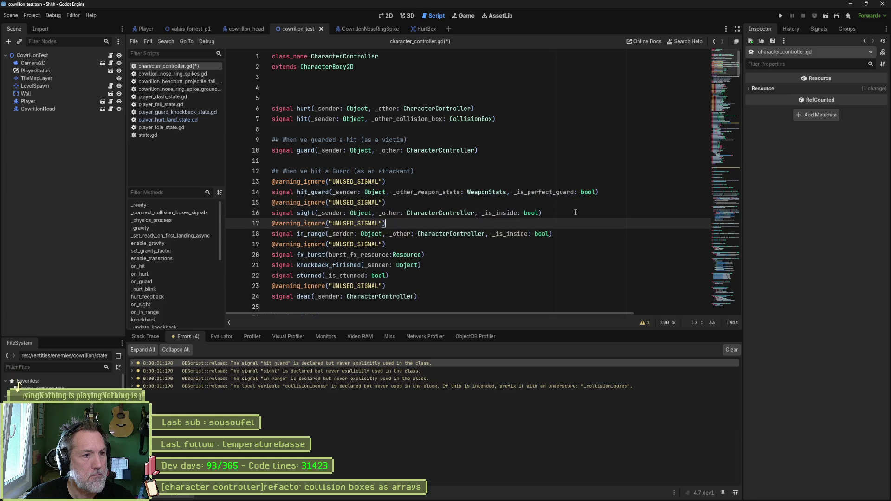
pyautogui.hotkey('ctrl', 's')
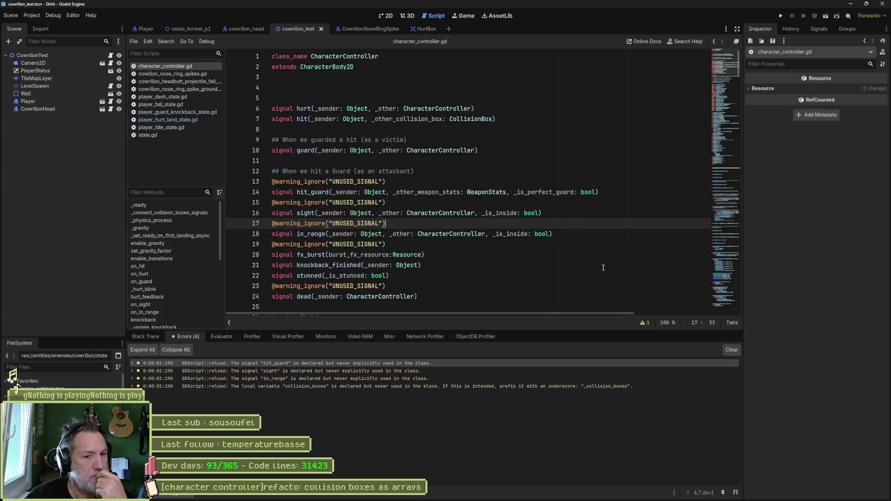
# Clear the warnings list and search project resources for 'bell'
pyautogui.click(730, 350)
pyautogui.click(550, 266)
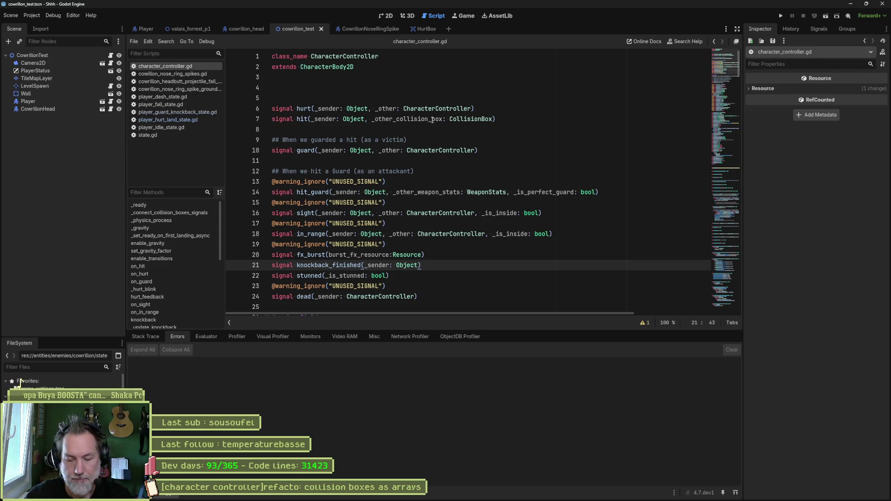
pyautogui.hotkey('alt', 'shift', 'o')
pyautogui.write('bell')
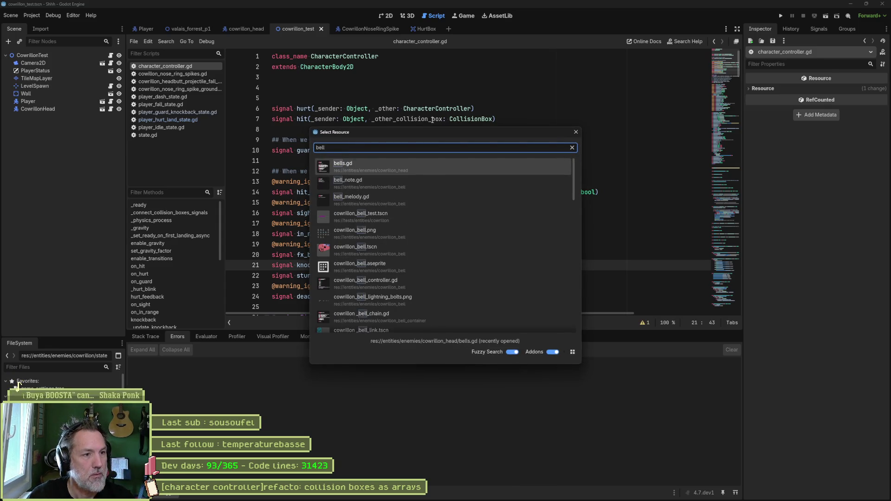
# Open cowrillon_bell_test.tscn in the 2D view and run it until it stops on the bell_pitch error
pyautogui.press('Down')
pyautogui.press('Down')
pyautogui.press('Down')
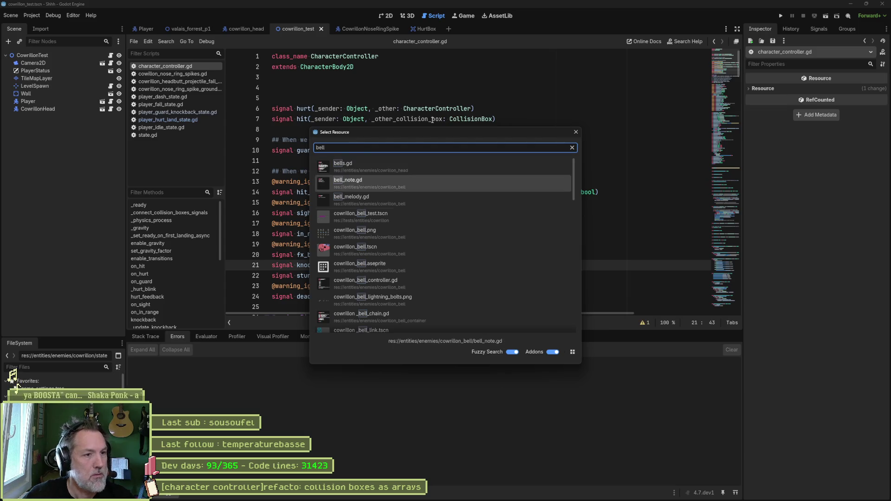
pyautogui.press('Return')
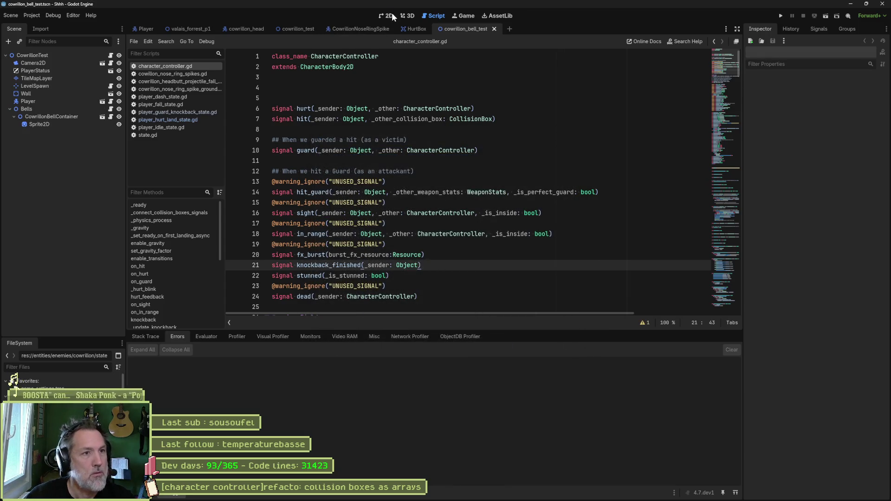
pyautogui.click(389, 16)
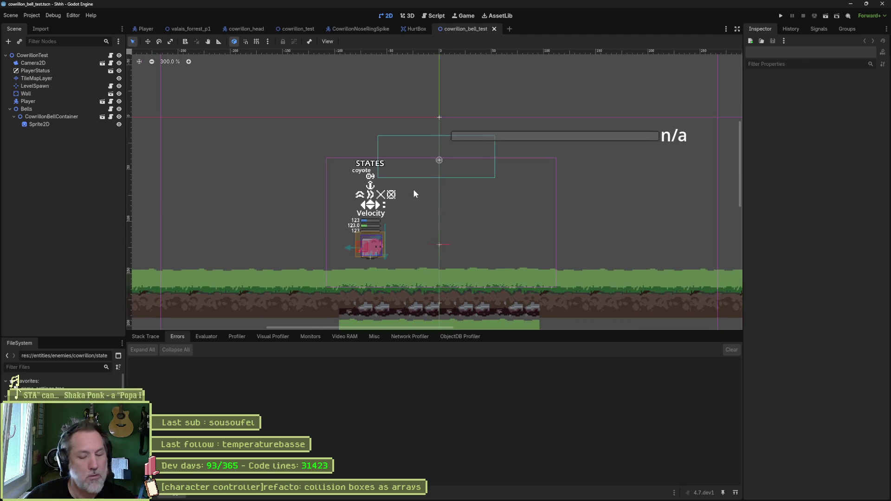
pyautogui.press('F6')
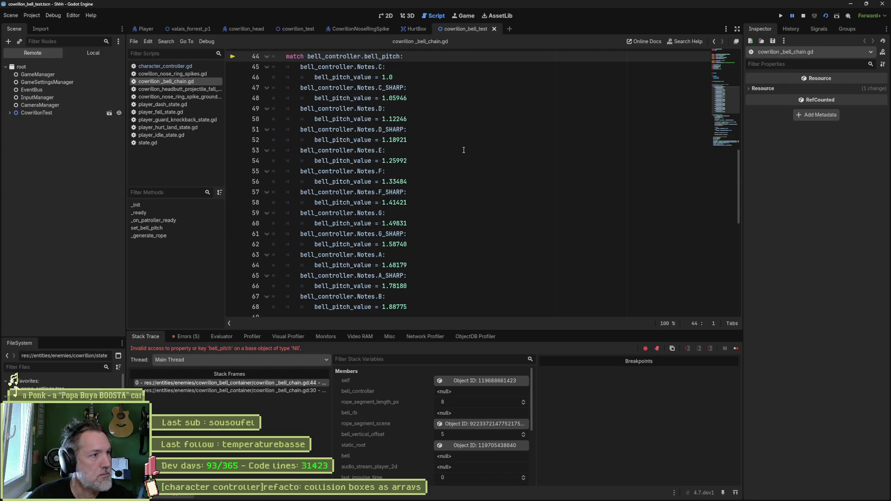
pyautogui.press('F8')
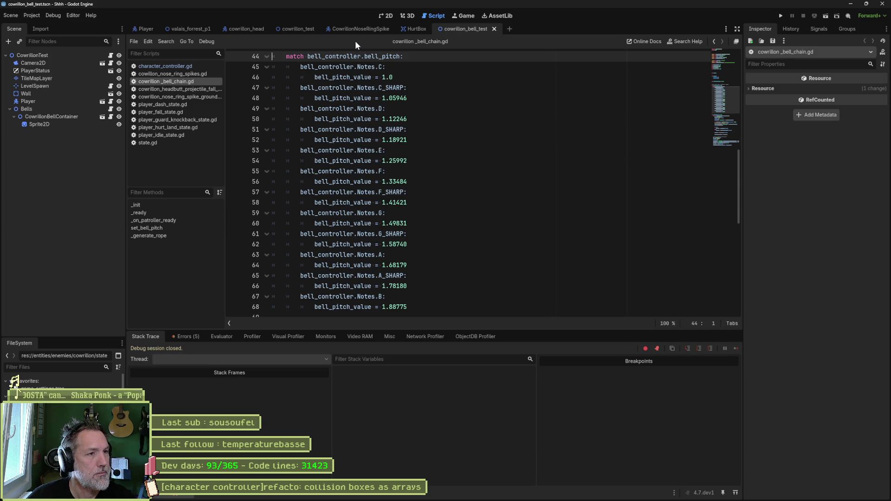
# In cowrillon_head, expand Bells and open the first CowrillonBell instance's own scene
pyautogui.click(255, 30)
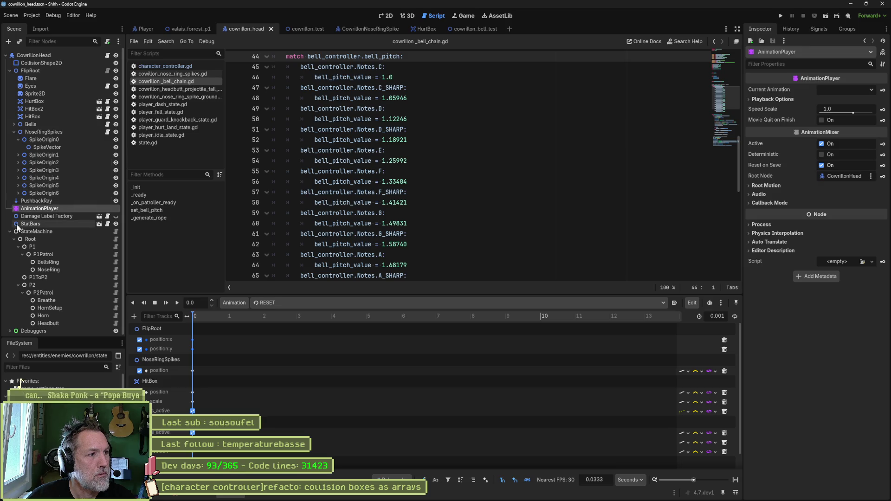
pyautogui.click(15, 133)
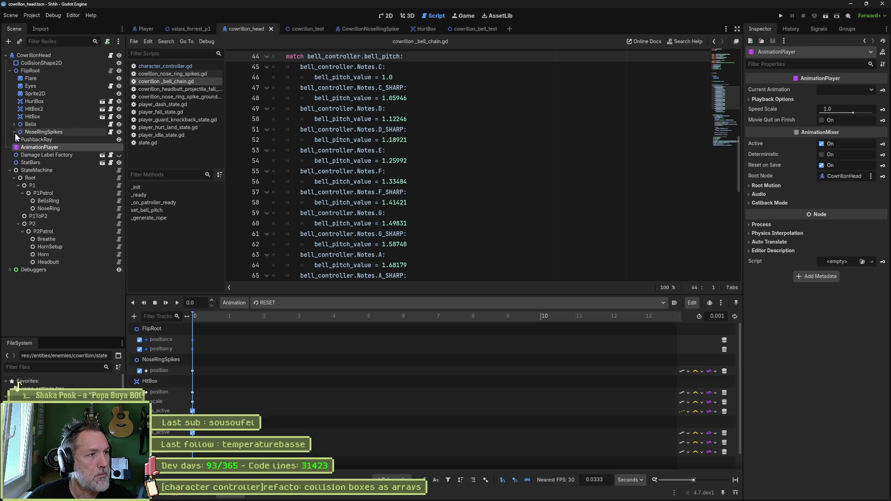
pyautogui.click(14, 125)
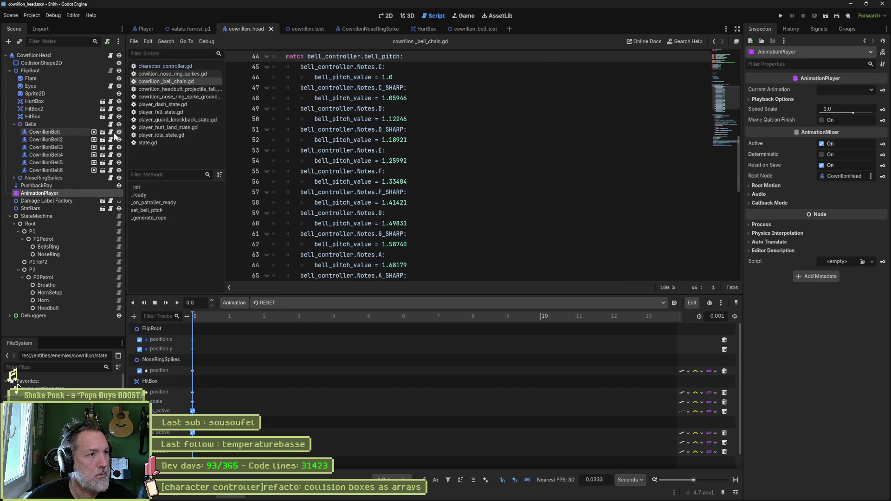
pyautogui.click(102, 132)
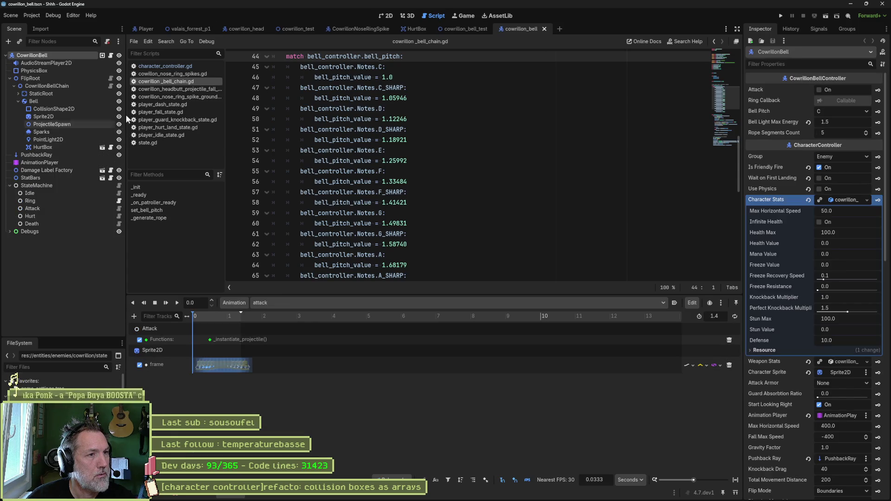
pyautogui.click(385, 17)
# Run the CowrillonBell scene alone, stop it, then select Bells in cowrillon_bell_test
pyautogui.scroll(-8, 452, 134)
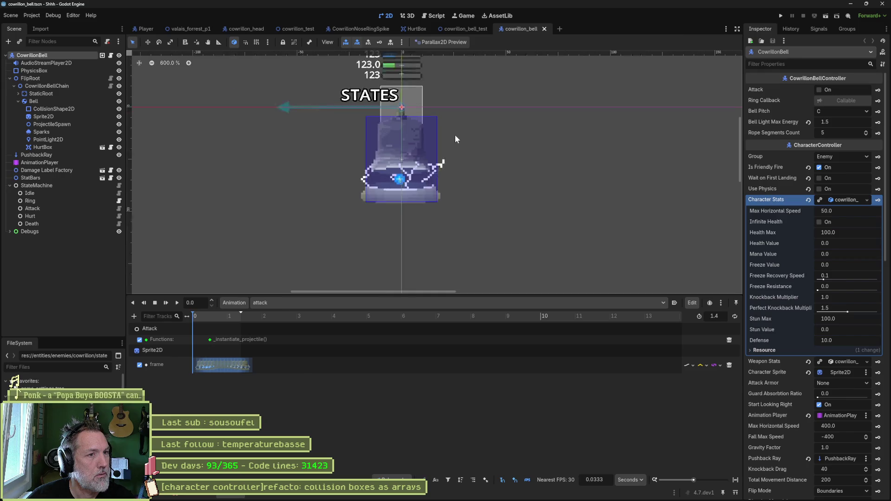
pyautogui.press('F6')
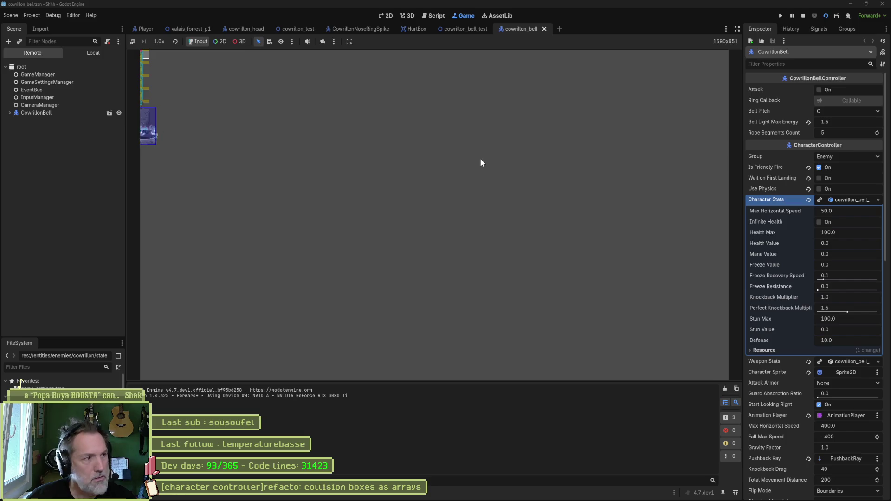
pyautogui.press('F8')
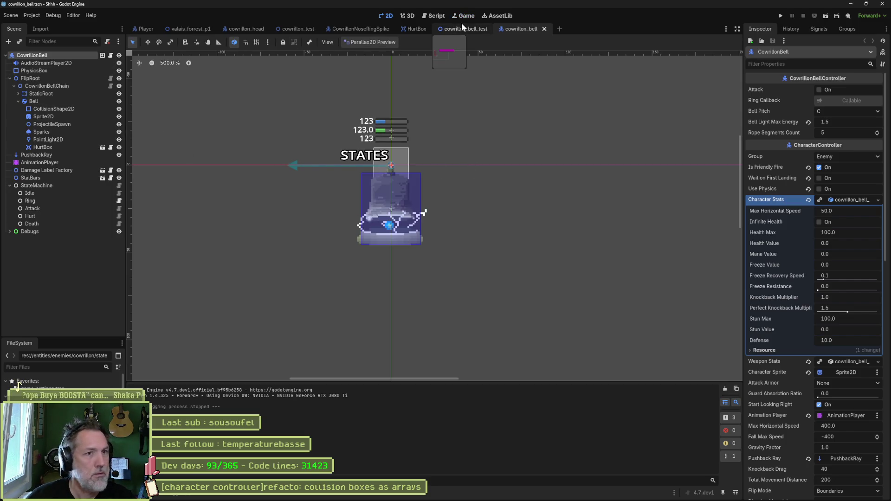
pyautogui.click(464, 28)
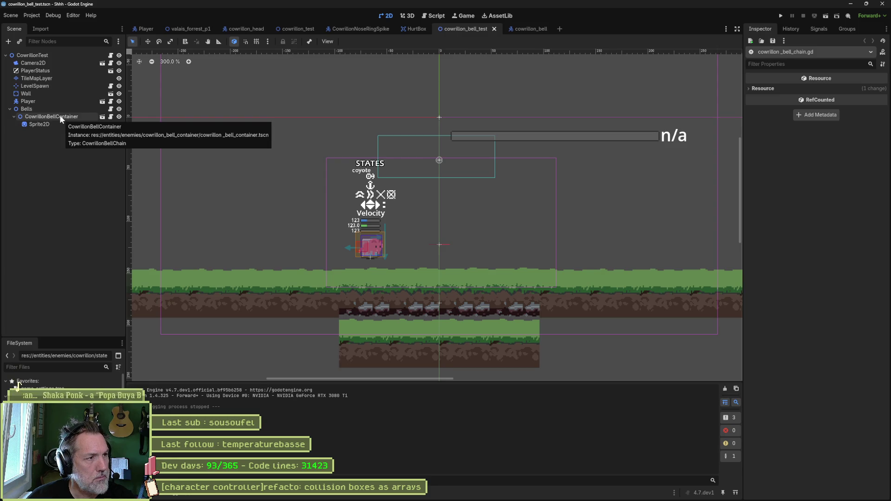
pyautogui.click(57, 107)
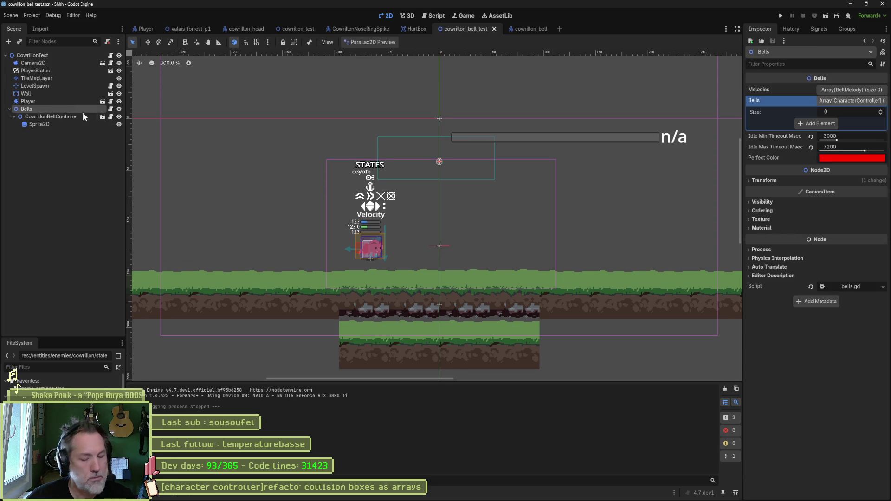
# Instance cowrillon_bell.tscn under Bells and move it down beside the player
pyautogui.hotkey('ctrl', 'shift', 'a')
pyautogui.write('c')
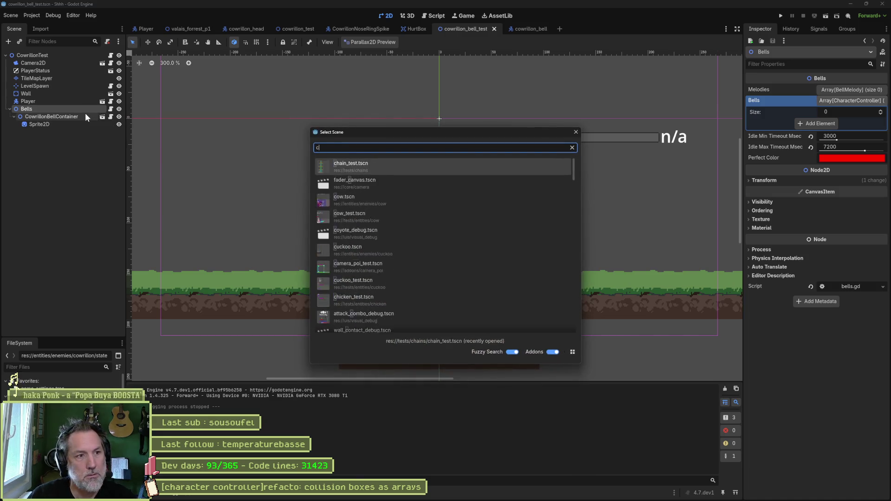
pyautogui.write('owrillonbelll')
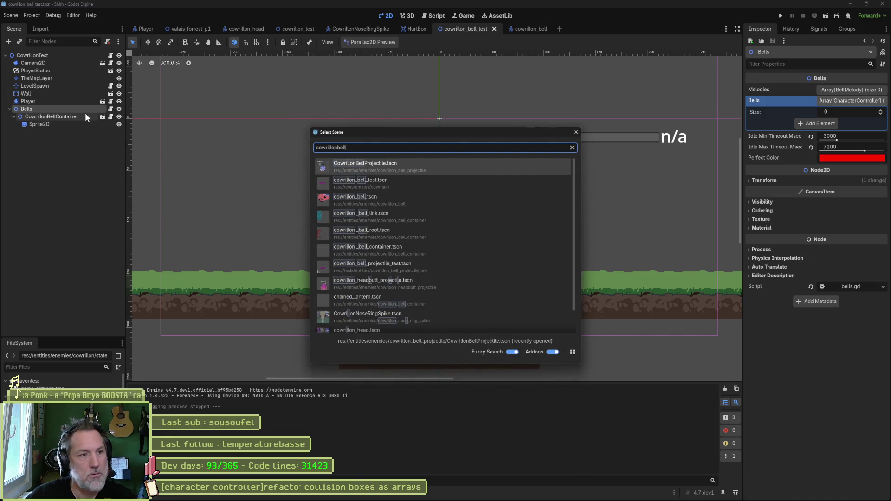
pyautogui.press('Down')
pyautogui.press('Down')
pyautogui.press('Return')
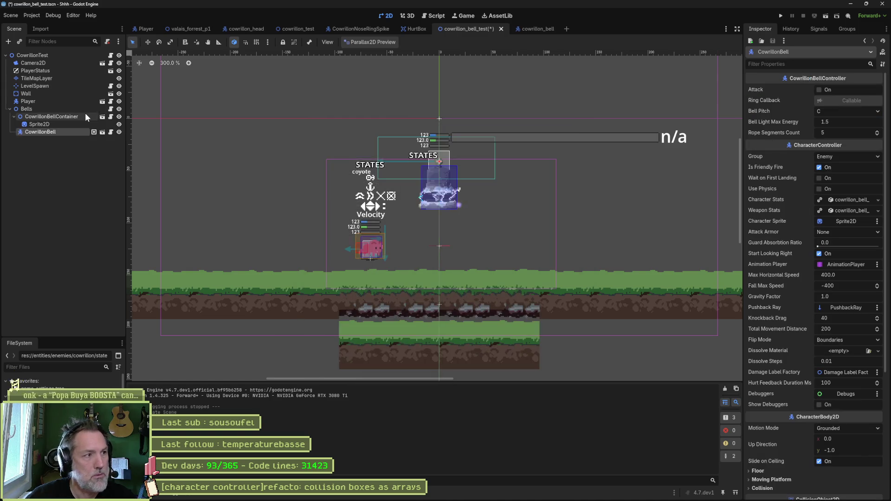
pyautogui.press('w')
pyautogui.moveTo(450, 220); pyautogui.dragTo(448, 270)
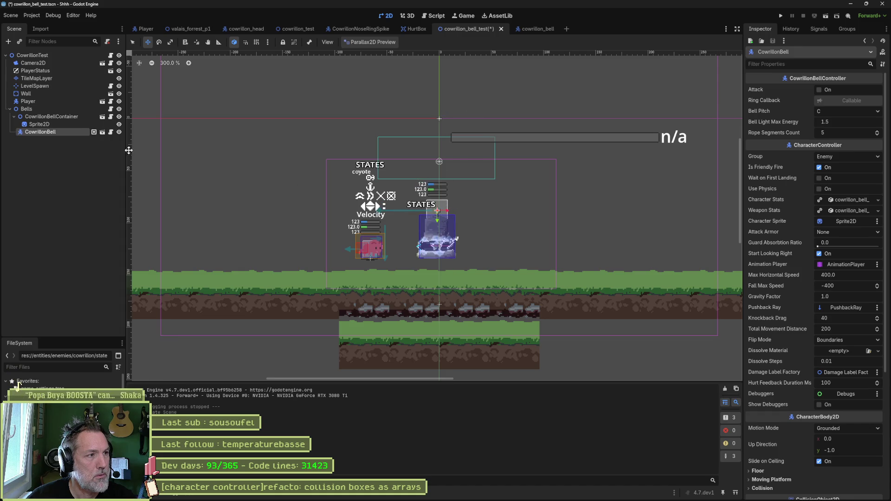
# Save and run the bell test scene twice to try the new bell, stopping each run
pyautogui.click(77, 118)
pyautogui.press('F6')
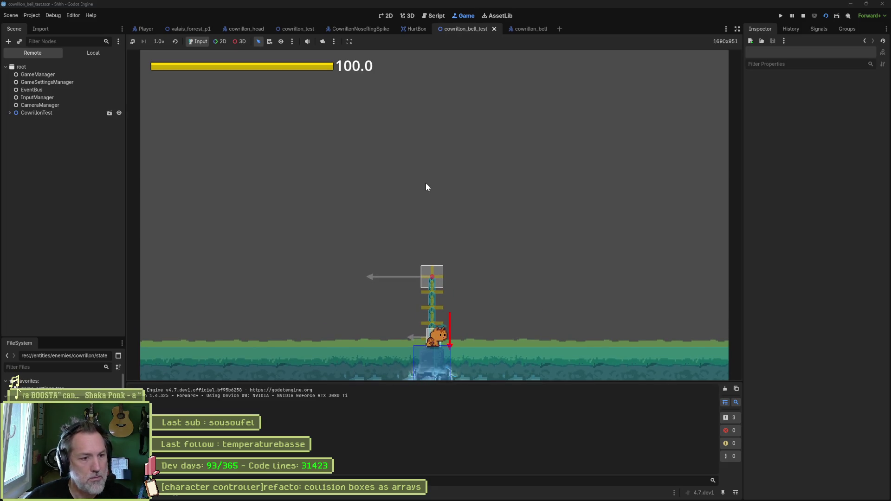
pyautogui.press('F8')
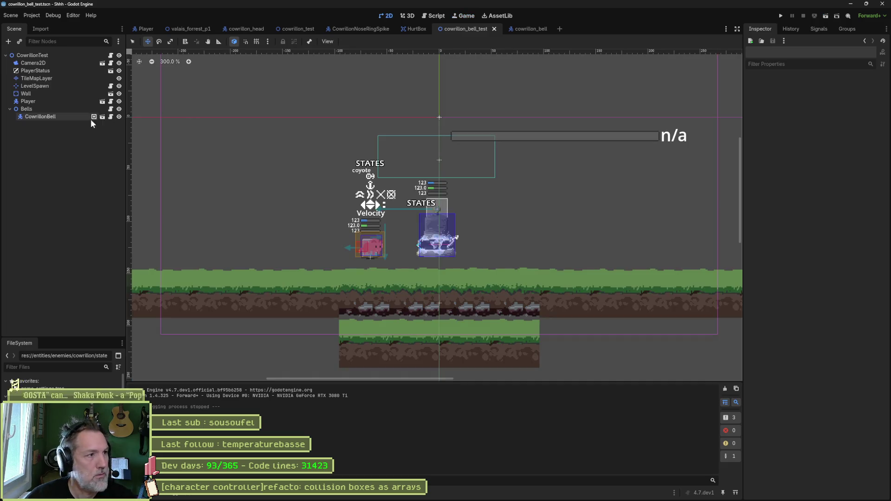
pyautogui.click(56, 117)
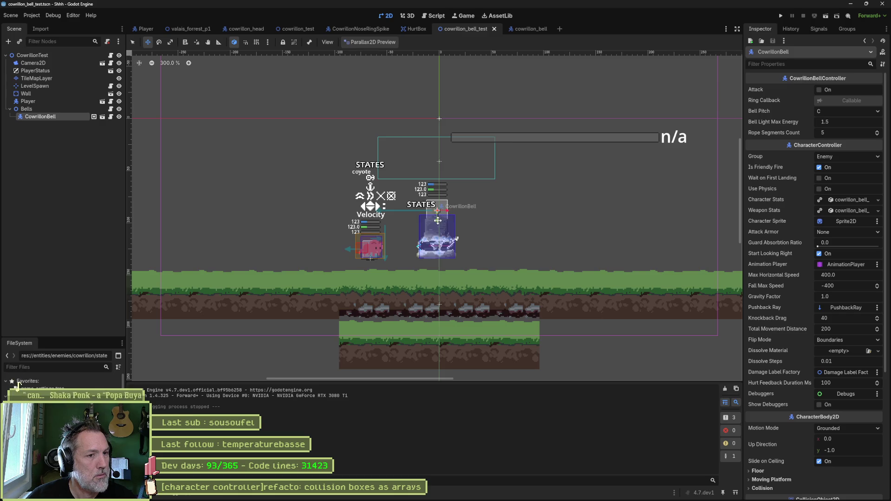
pyautogui.click(59, 110)
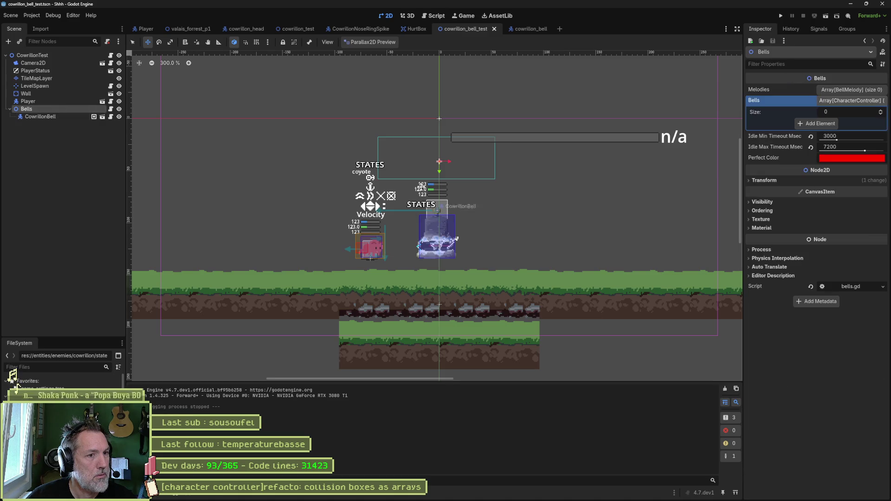
pyautogui.press('F6')
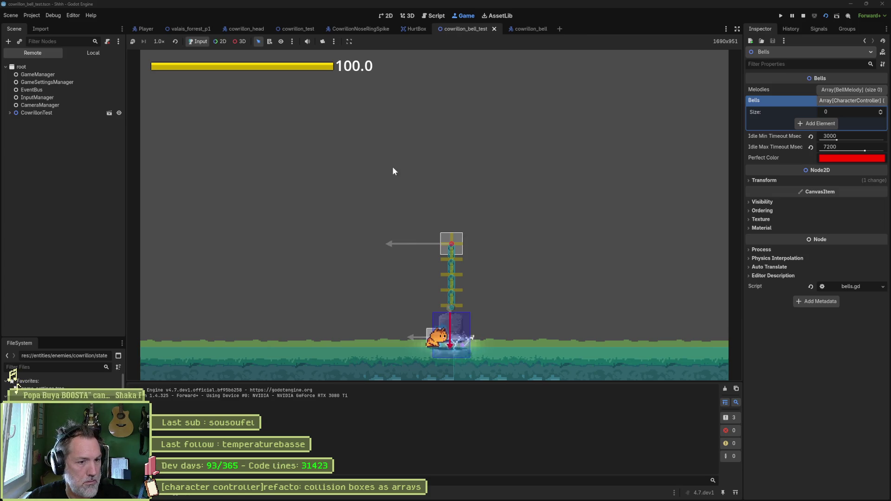
pyautogui.press('F8')
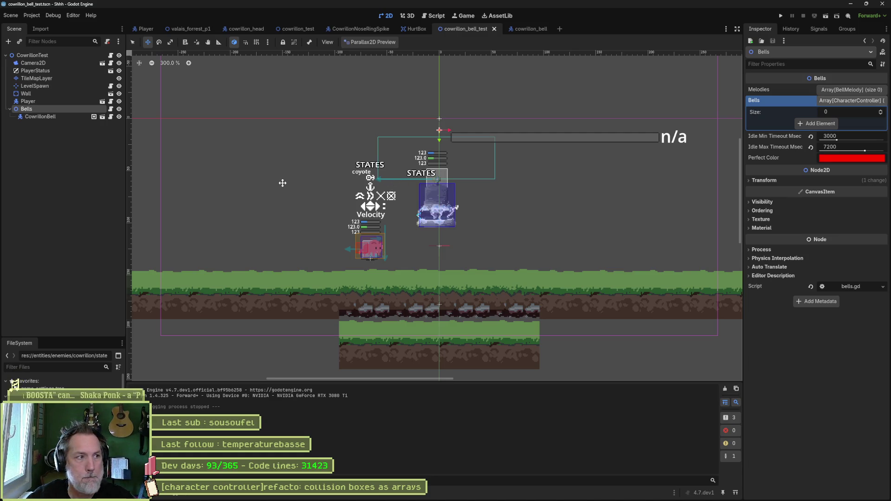
pyautogui.click(435, 15)
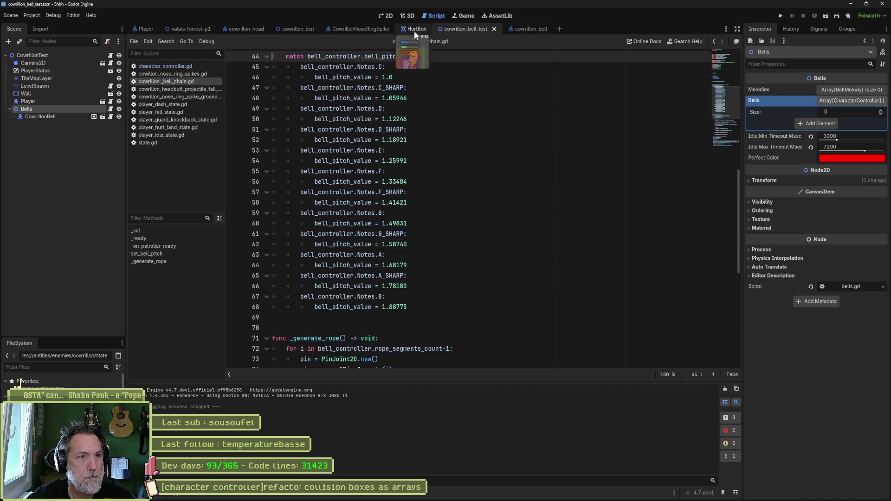
# Close all open scripts and open collision_box.gd
pyautogui.rightClick(174, 84)
pyautogui.click(202, 130)
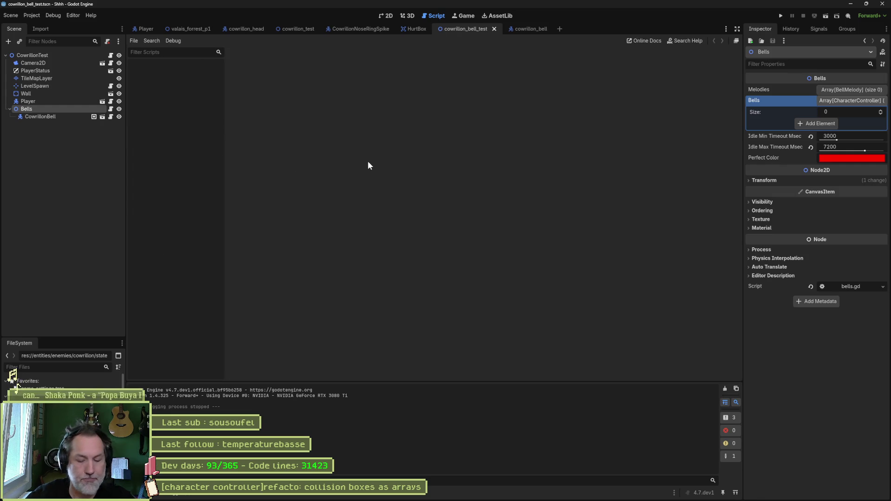
pyautogui.hotkey('alt', 'shift', 'o')
pyautogui.write('colli')
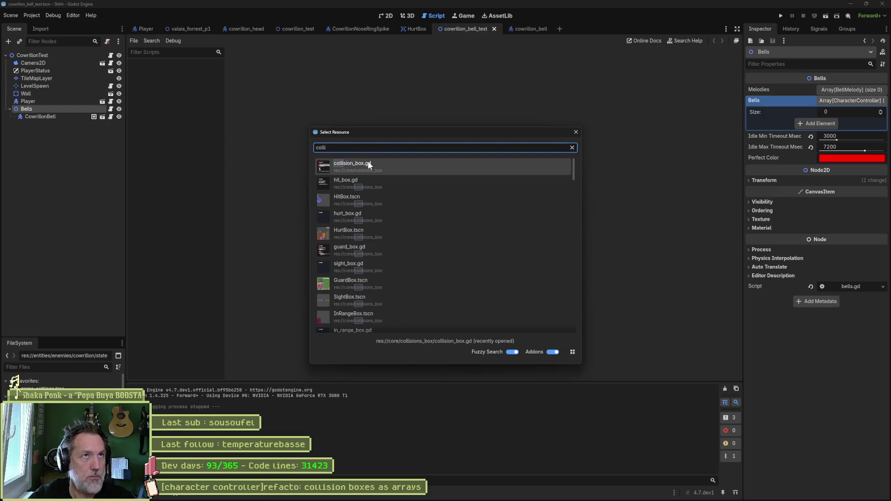
pyautogui.click(367, 163)
# Test the bell scene with a temporary breakpoint on collision_box.gd line 61, then remove it
pyautogui.scroll(-8, 372, 204)
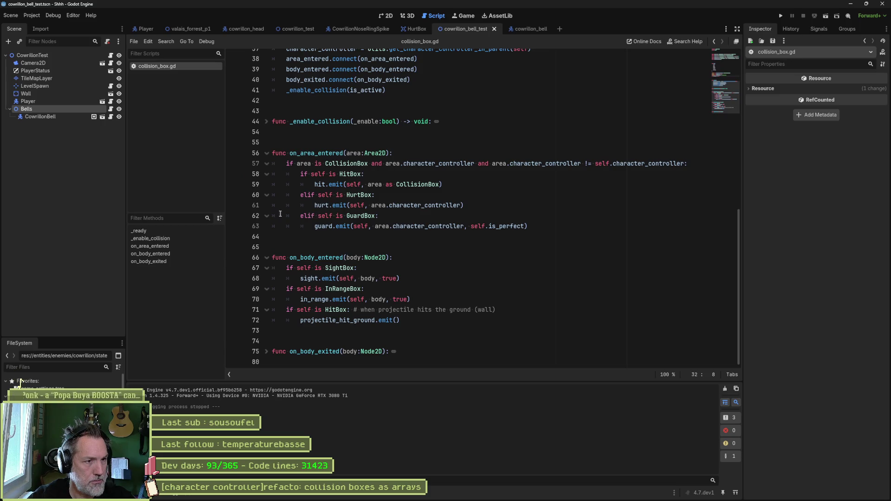
pyautogui.click(233, 205)
pyautogui.press('F6')
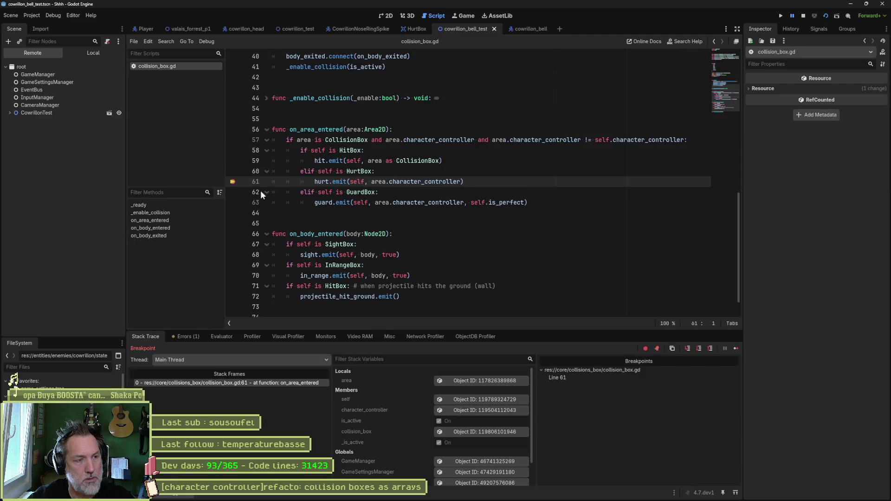
pyautogui.press('F8')
pyautogui.click(233, 181)
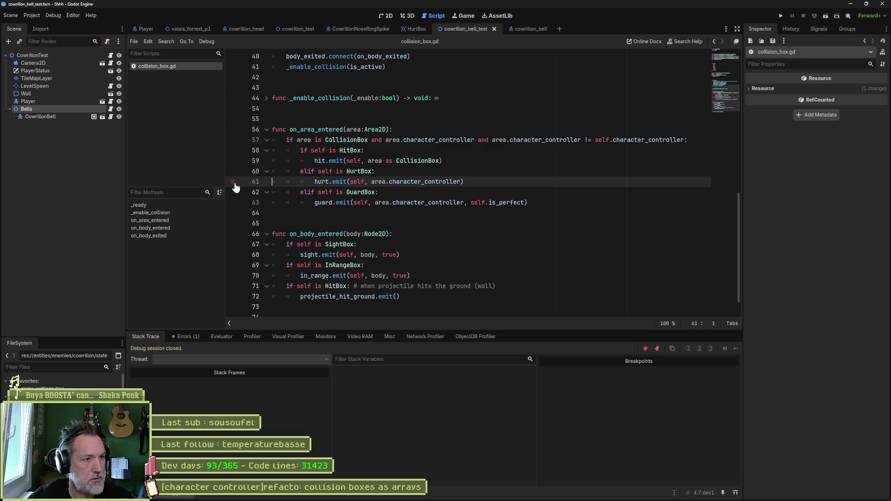
# Quick-open character_controller.gd
pyautogui.hotkey('ctrl', 'alt', 'o')
pyautogui.write('chara')
pyautogui.press('Return')
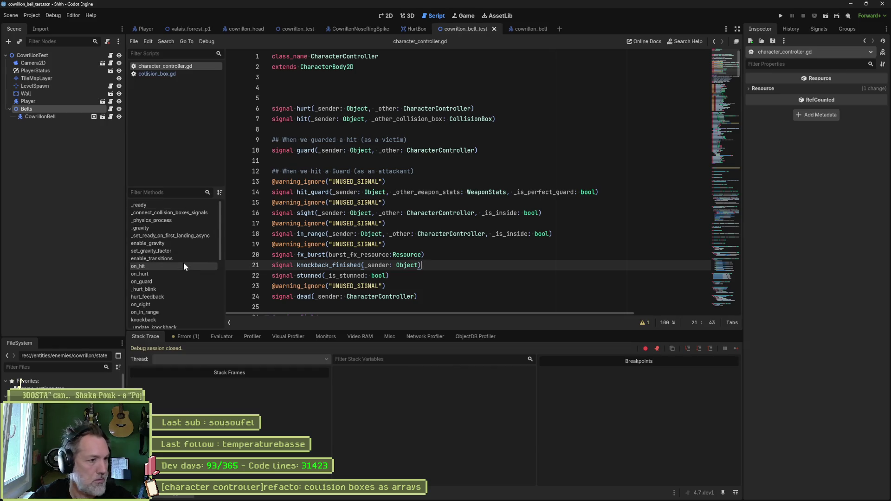
# Go to on_hurt and run the bell test scene, then stop it
pyautogui.click(170, 275)
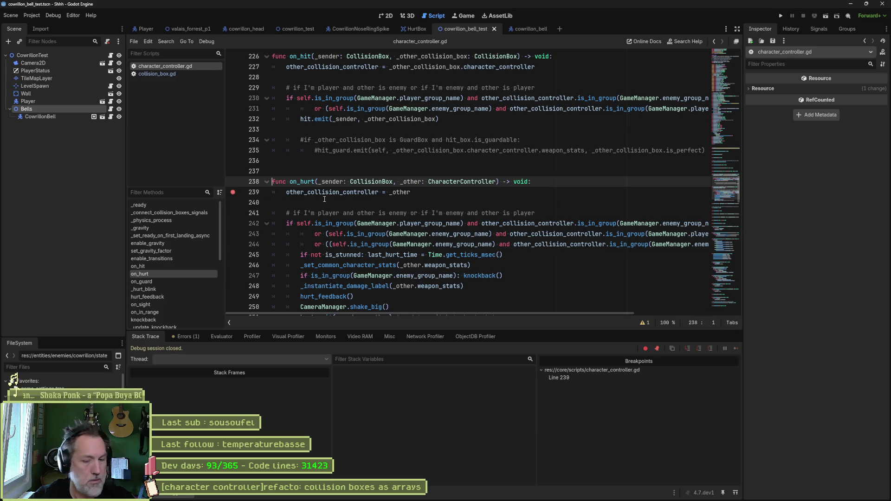
pyautogui.press('F6')
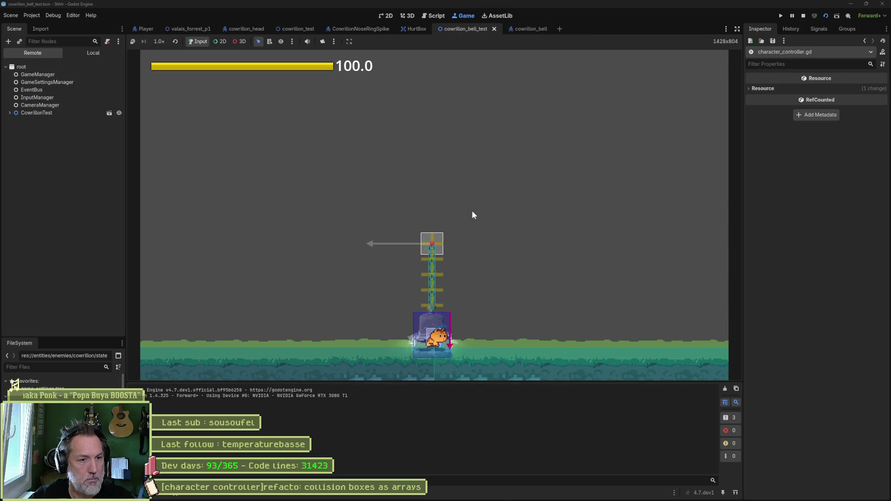
pyautogui.press('F8')
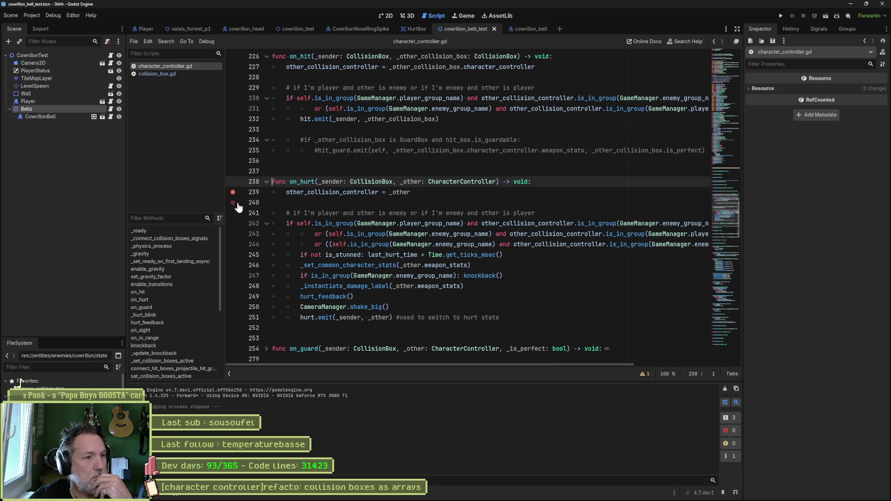
# Remove the line 239 breakpoint and select the _connect_collision_boxes_signals call in _ready
pyautogui.click(233, 192)
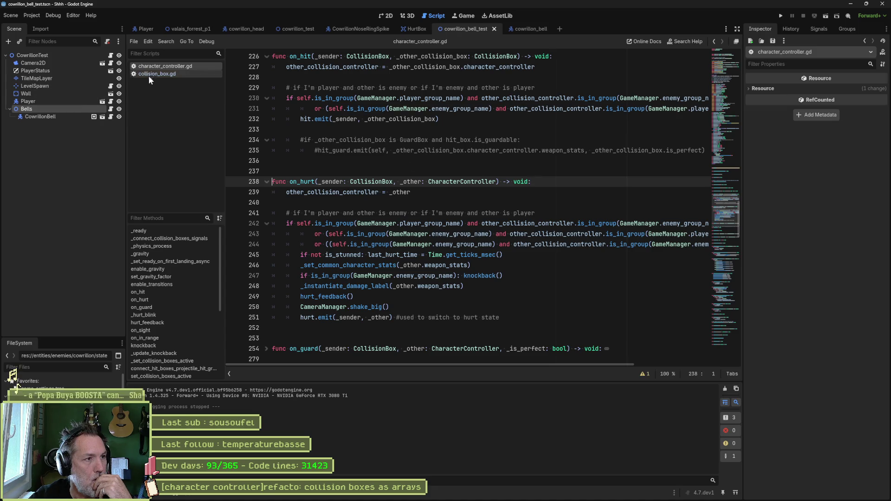
pyautogui.click(154, 230)
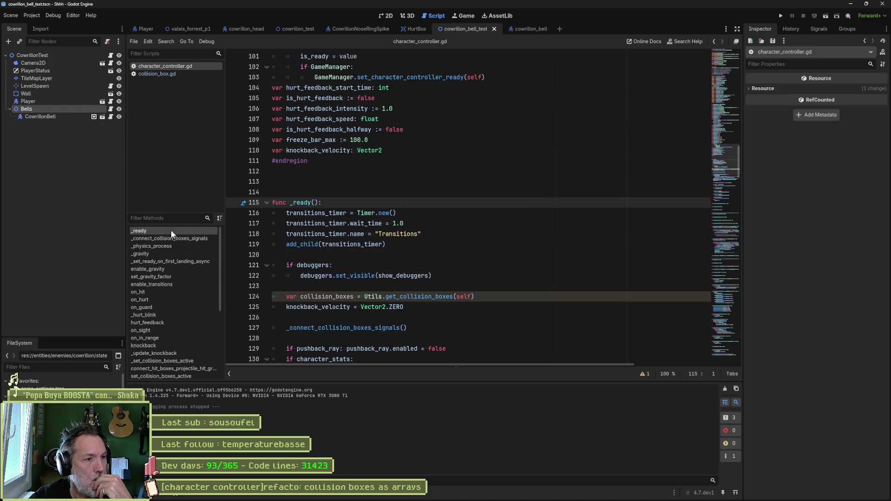
pyautogui.doubleClick(392, 328)
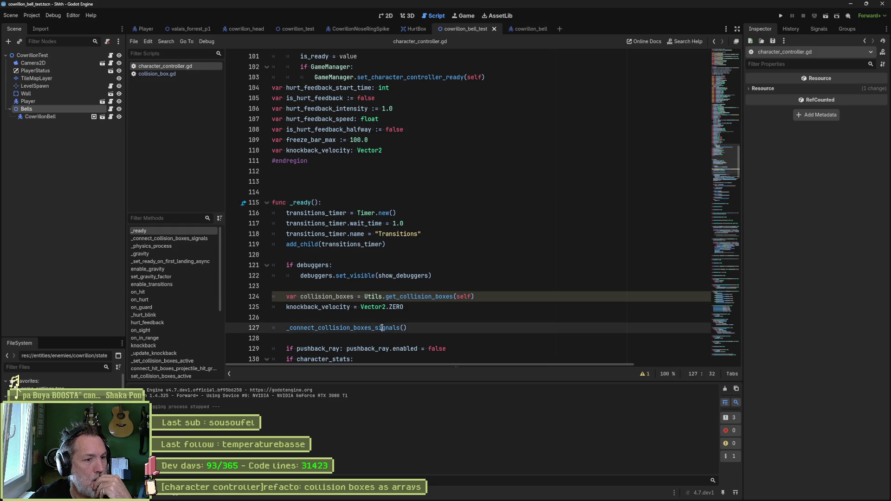
# Jump to _connect_collision_boxes_signals, review its get_children loop, and rerun the bell test scene
pyautogui.scroll(-4, 408, 228)
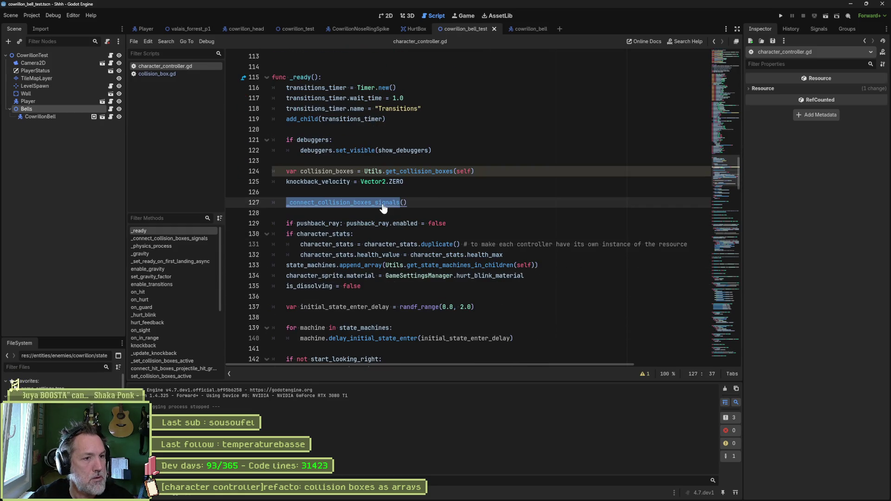
pyautogui.keyDown('ctrl'); pyautogui.click(343, 202); pyautogui.keyUp('ctrl')
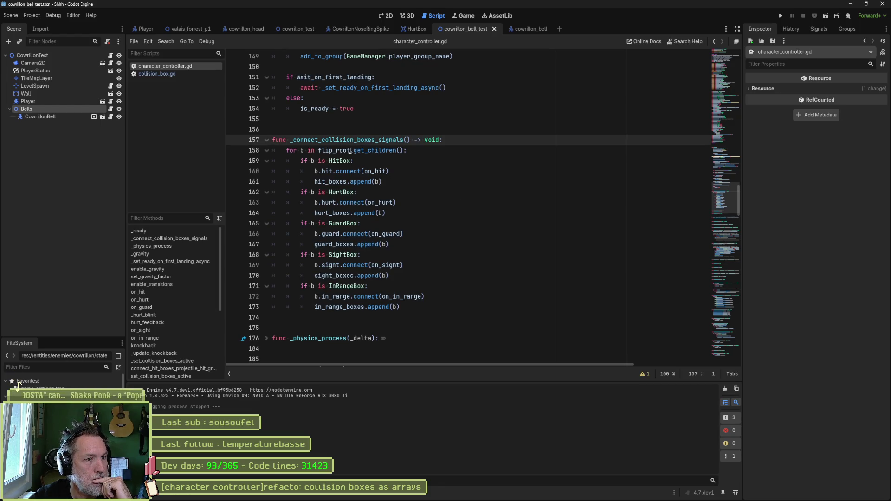
pyautogui.moveTo(362, 150); pyautogui.dragTo(408, 150)
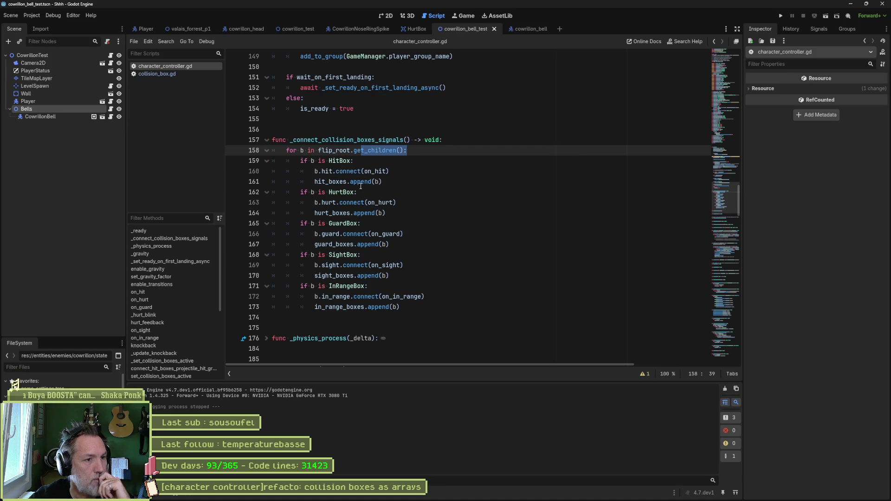
pyautogui.moveTo(366, 186)
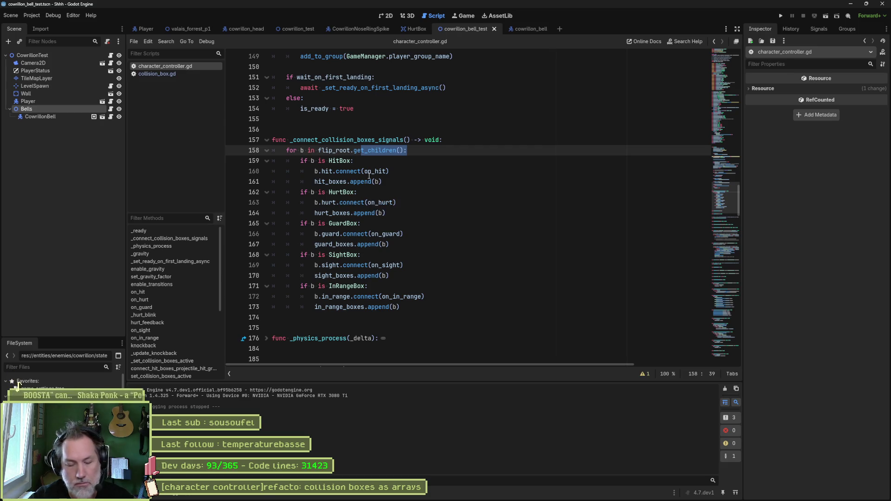
pyautogui.press('F6')
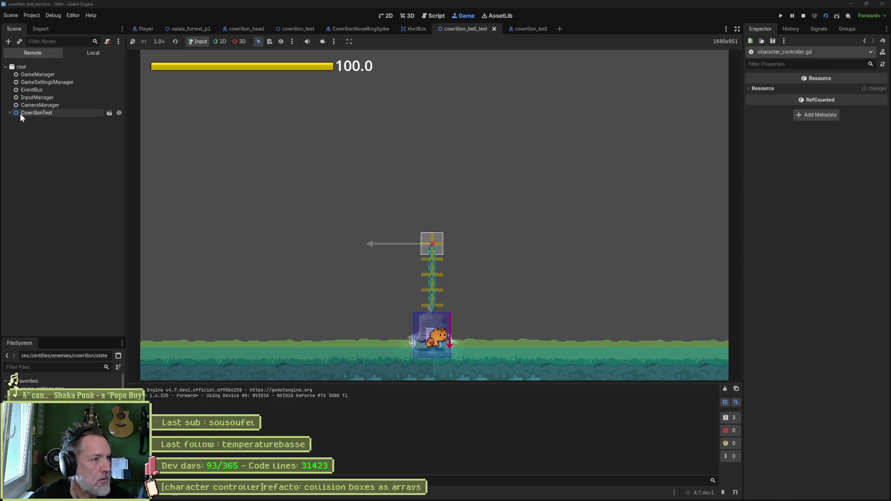
# Inspect the live CowrillonBell's Hurt Boxes, active-state dictionary and Hit Boxes, then stop the game
pyautogui.click(21, 114)
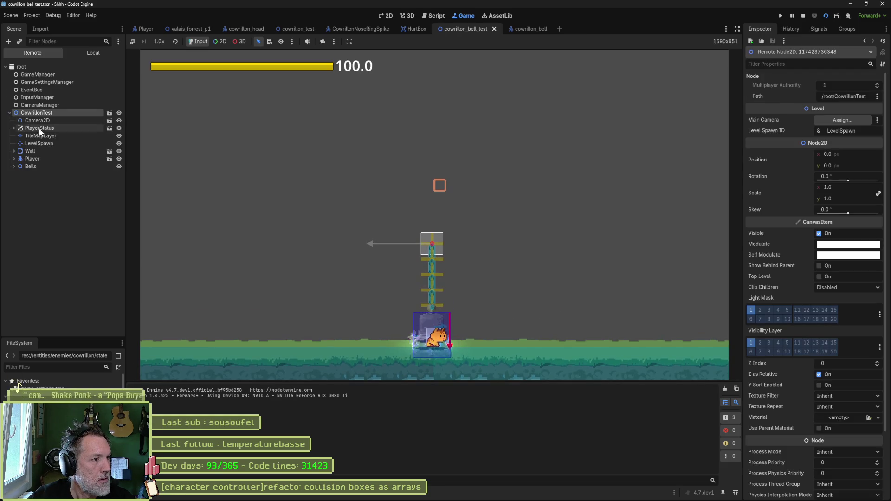
pyautogui.click(20, 166)
pyautogui.click(37, 173)
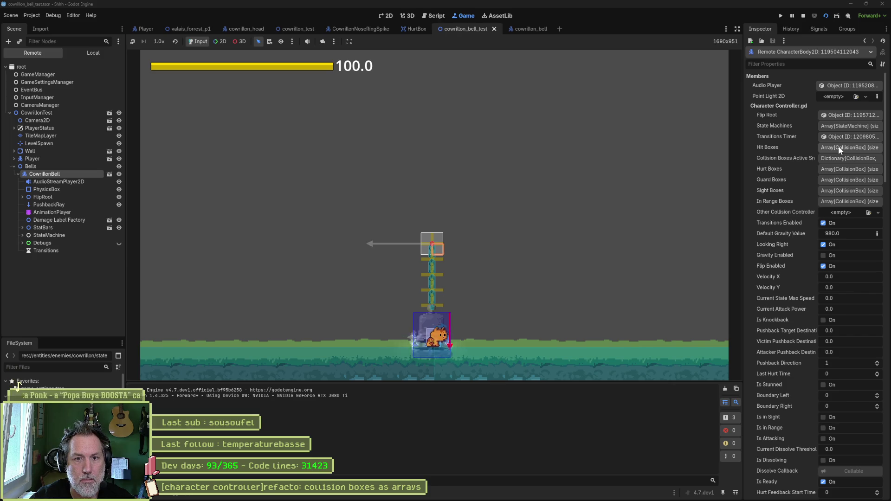
pyautogui.click(850, 168)
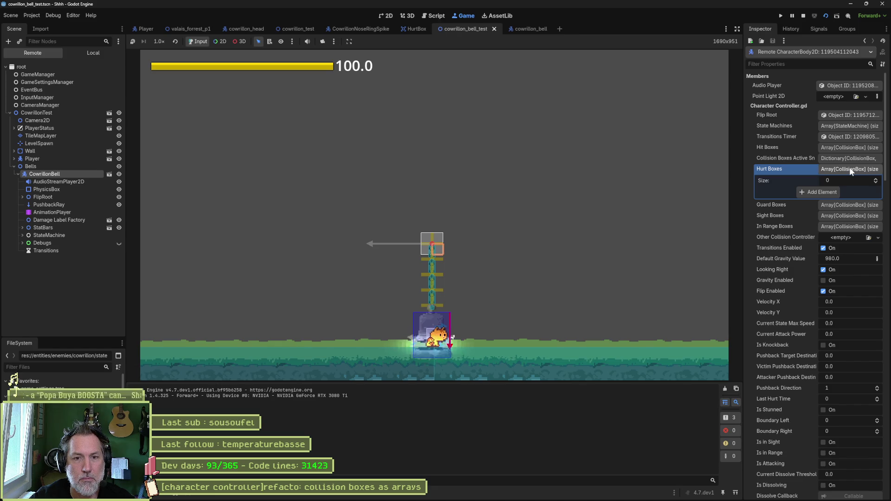
pyautogui.click(848, 156)
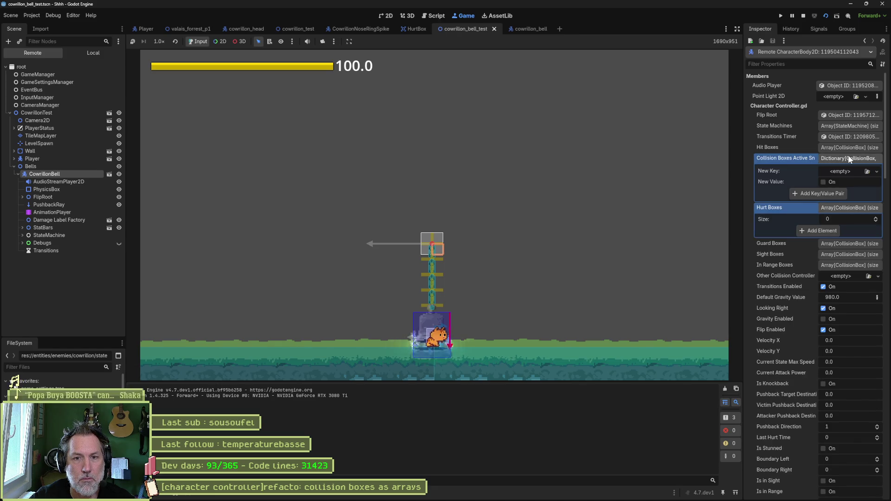
pyautogui.click(847, 148)
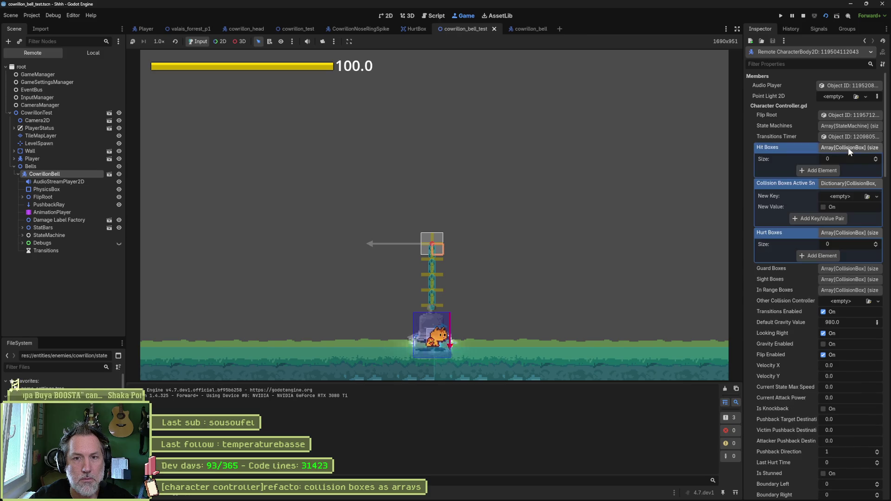
pyautogui.press('F8')
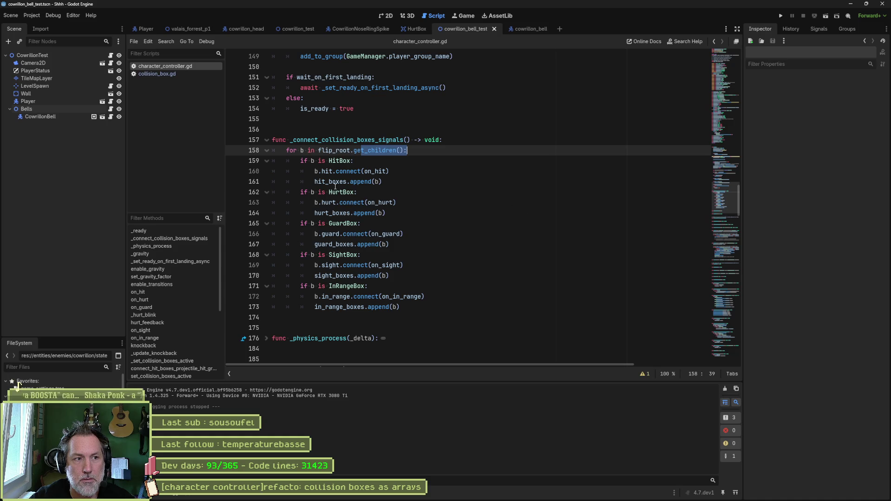
# Move the breakpoint from line 158 to line 159 and run the bell test scene
pyautogui.click(236, 150)
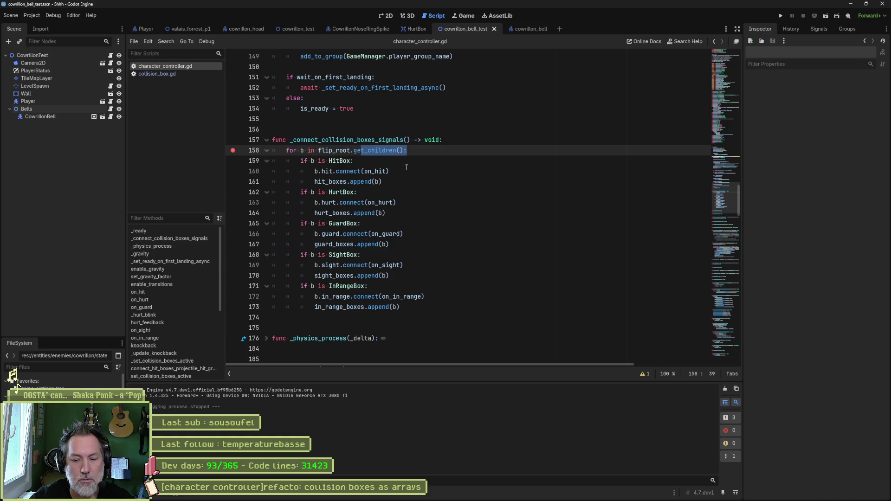
pyautogui.press('F6')
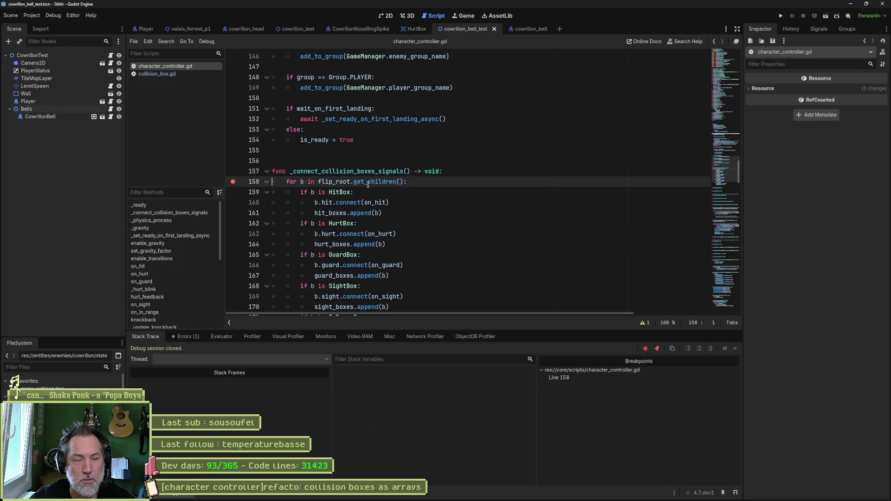
pyautogui.click(233, 192)
pyautogui.click(233, 182)
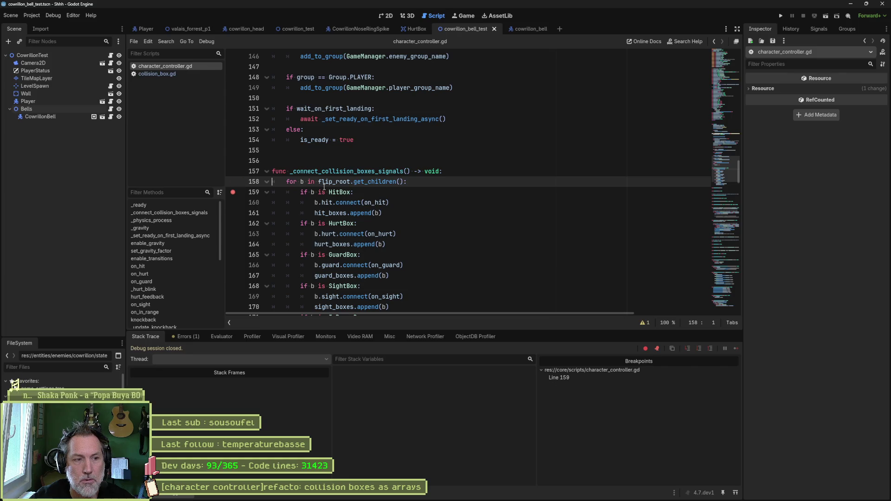
pyautogui.press('F6')
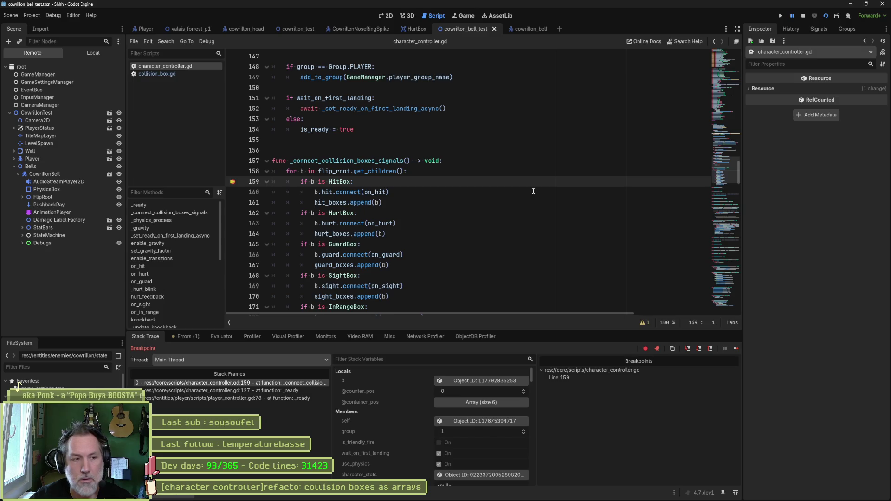
# Step through the loop's box type checks to line 171, then stop the debug session
pyautogui.press('F10')
pyautogui.press('F10')
pyautogui.press('F10')
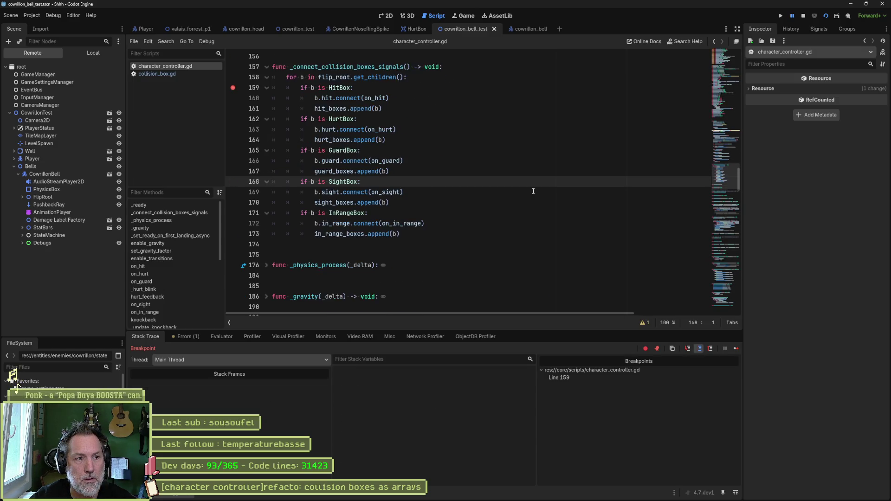
pyautogui.press('F10')
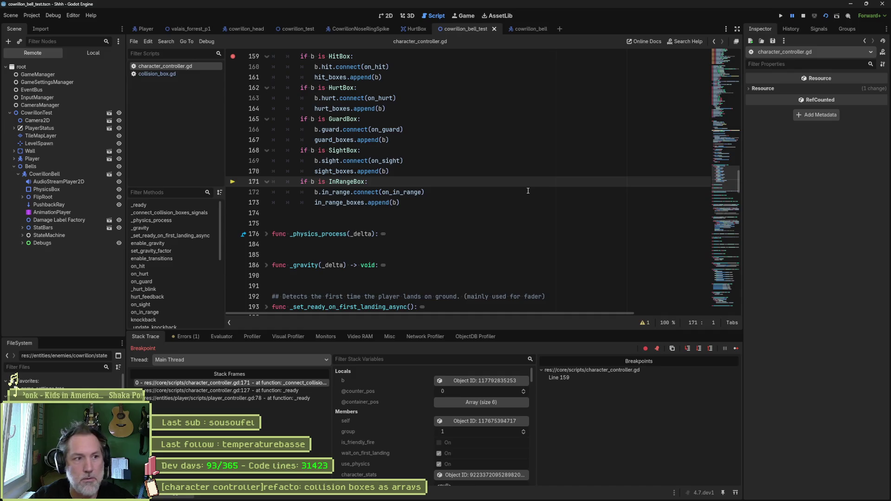
pyautogui.scroll(2, 448, 191)
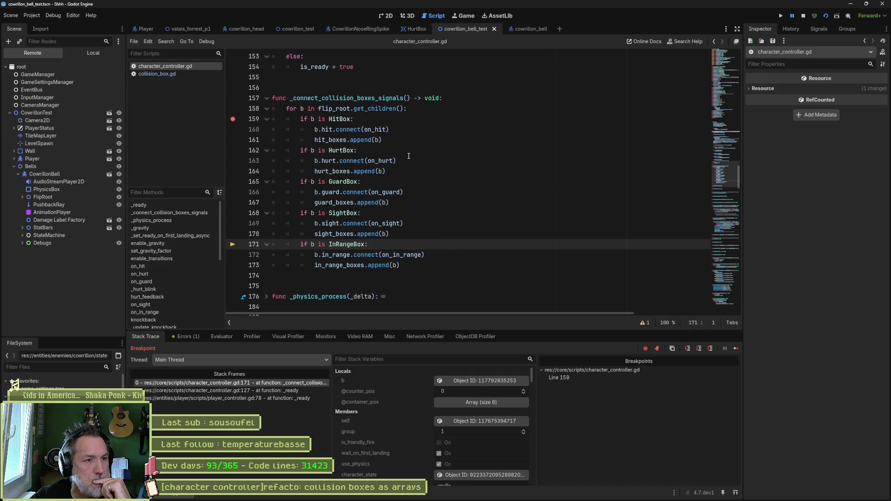
pyautogui.press('F8')
pyautogui.click(423, 109)
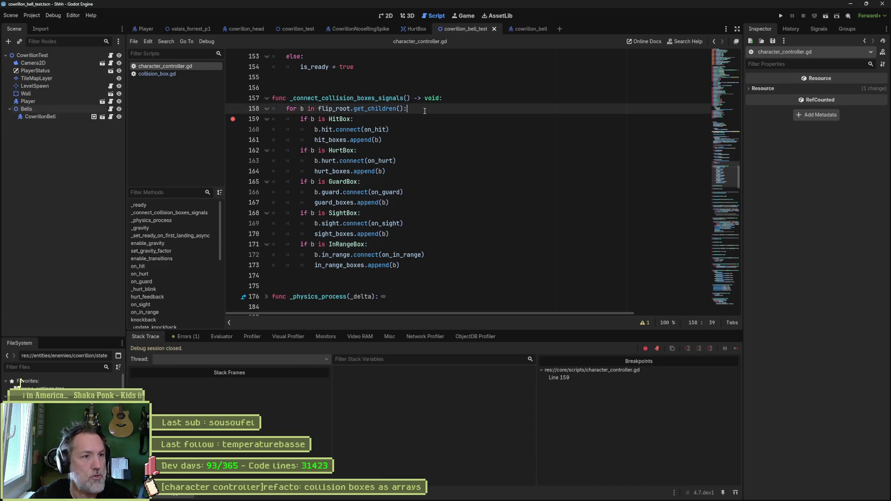
# Add 'if b is not CollisionBox: continue' at the top of the loop and rerun with F6
pyautogui.press('Return')
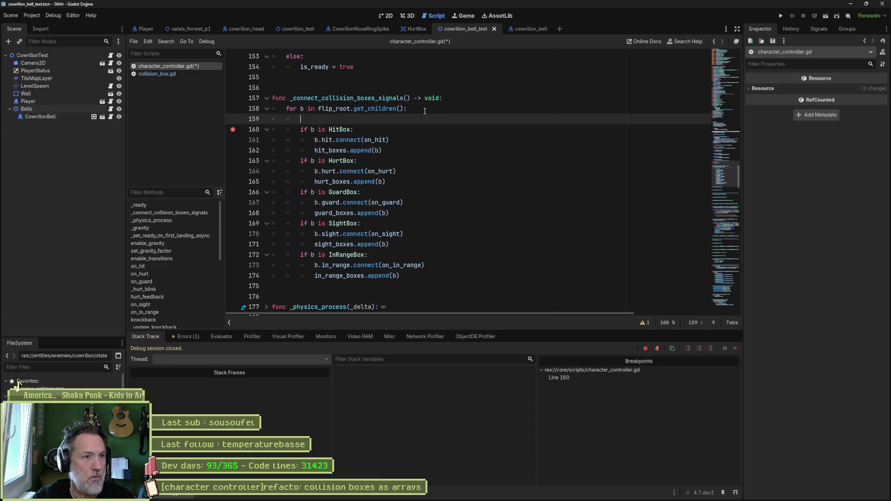
pyautogui.write('if ')
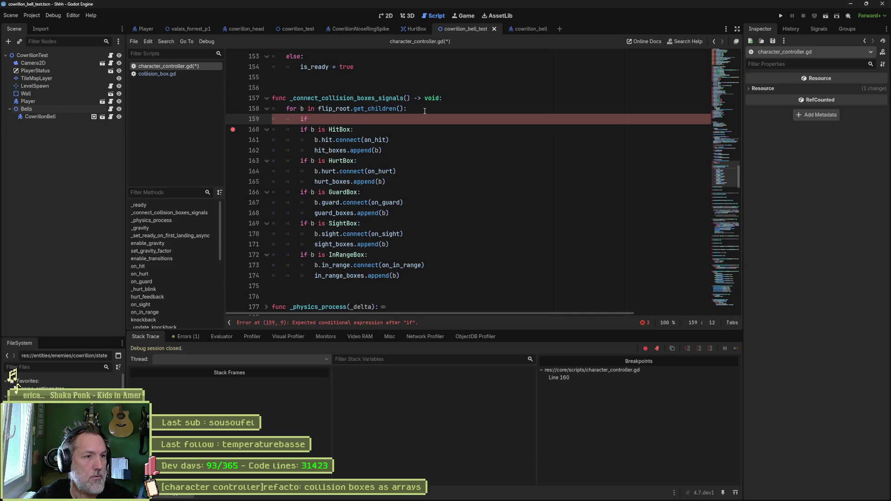
pyautogui.write('Coll')
pyautogui.press('Return')
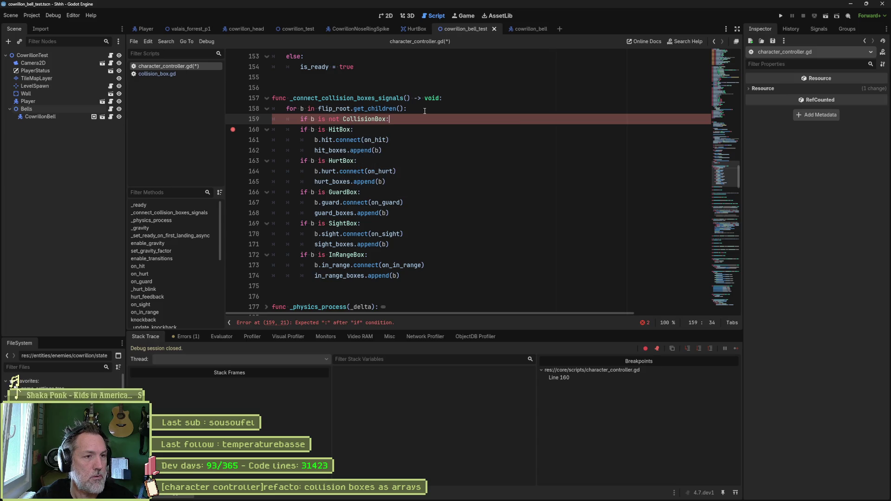
pyautogui.press('Return')
pyautogui.write('continue')
pyautogui.press('Return')
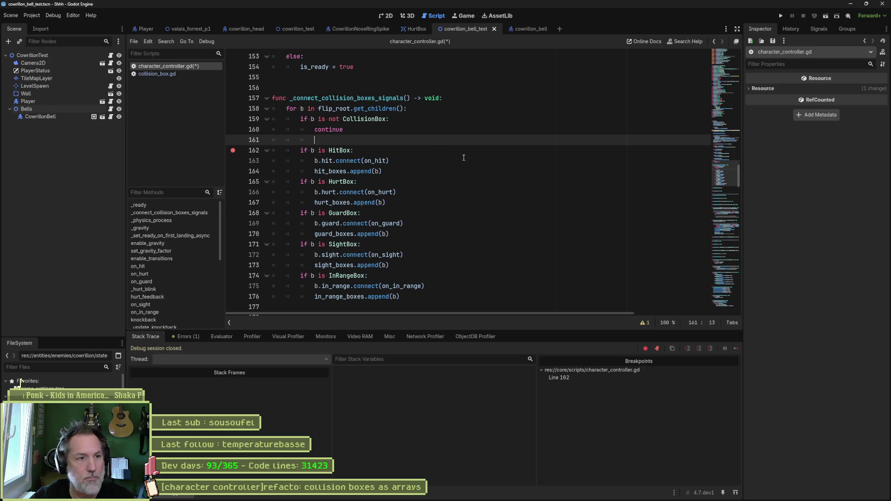
pyautogui.press('F6')
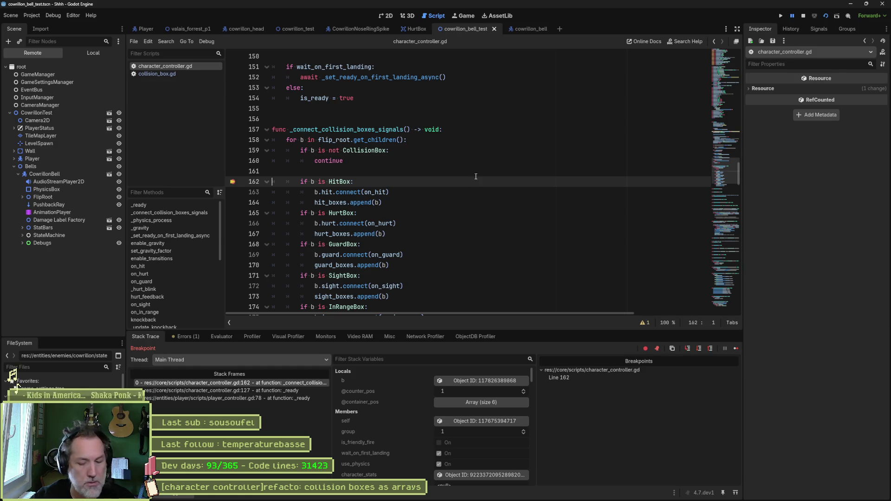
# Step past the hit_boxes append and filter Stack Variables to confirm hit_boxes holds one box
pyautogui.press('F10')
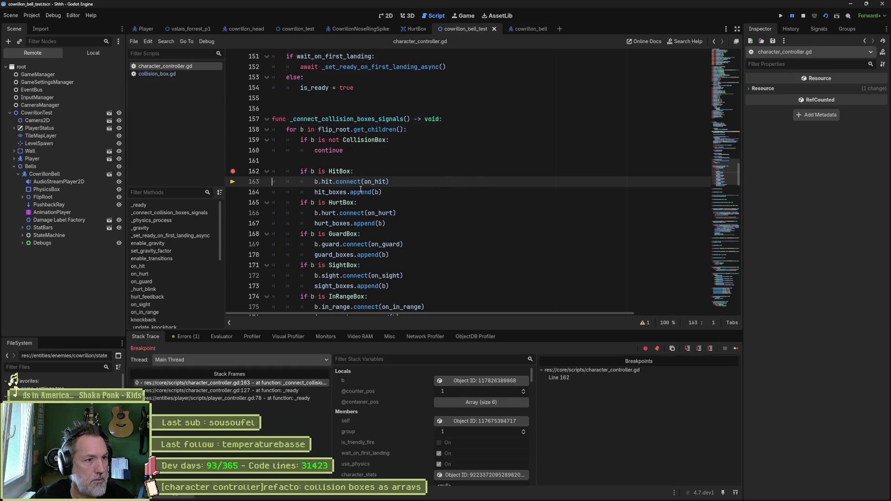
pyautogui.moveTo(355, 185)
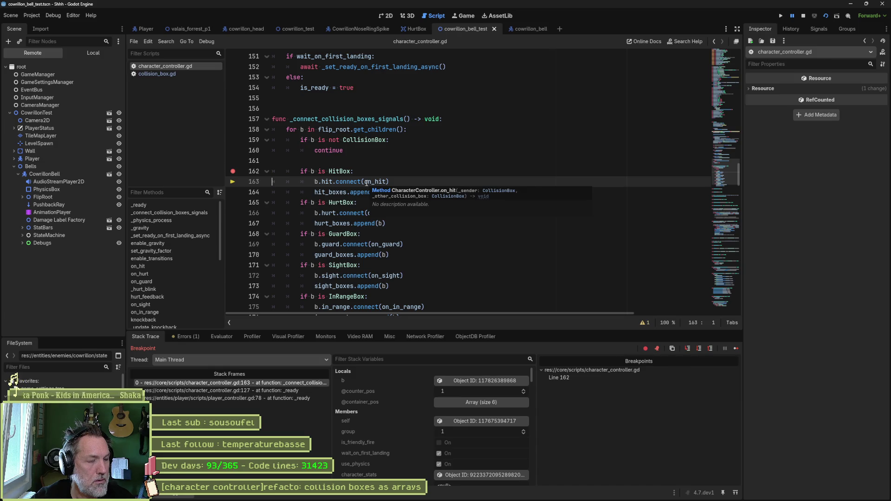
pyautogui.press('F10')
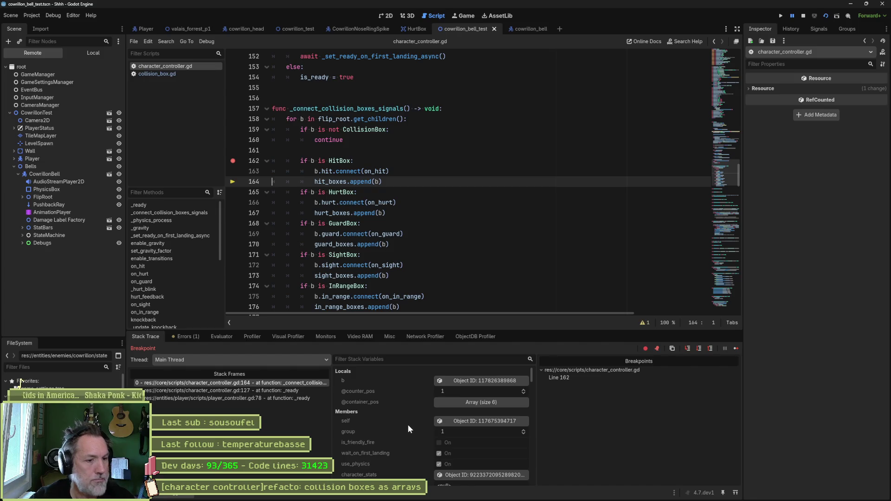
pyautogui.scroll(-3, 408, 424)
pyautogui.click(424, 363)
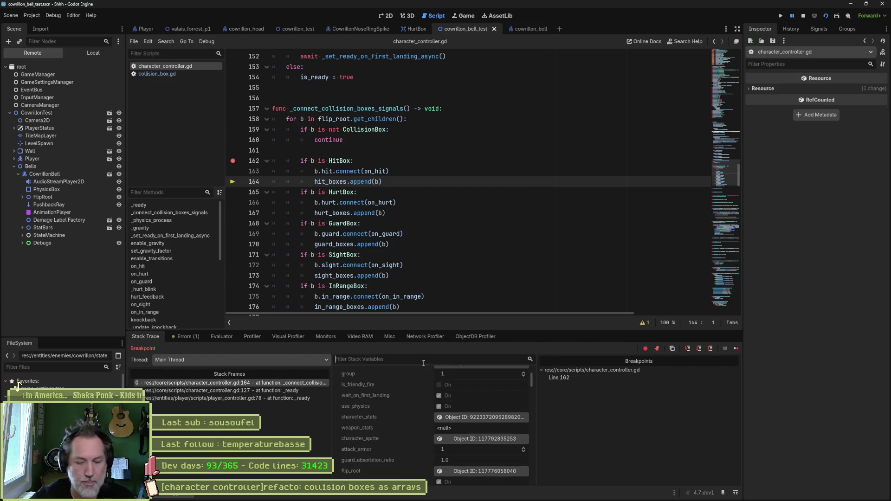
pyautogui.write('hit_bo')
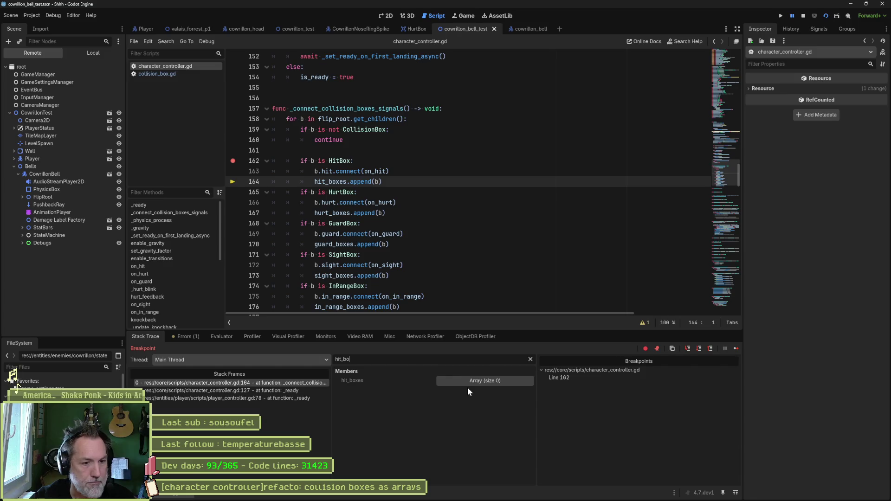
pyautogui.click(431, 193)
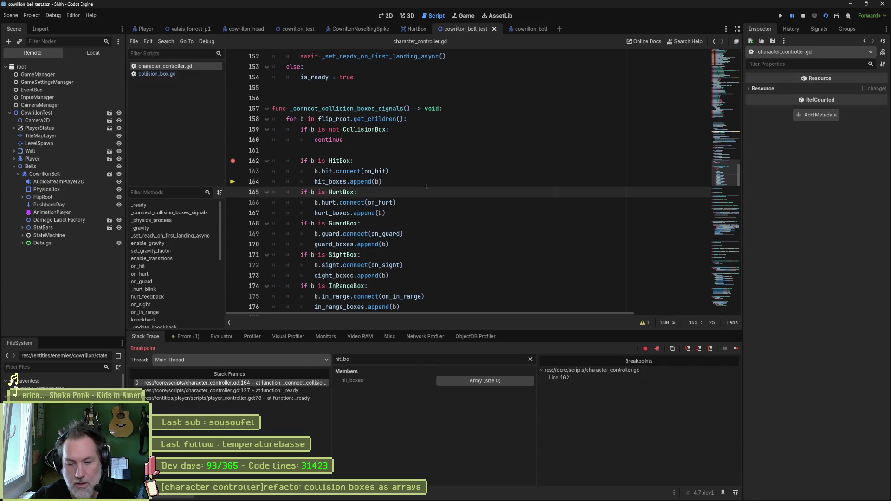
pyautogui.press('F10')
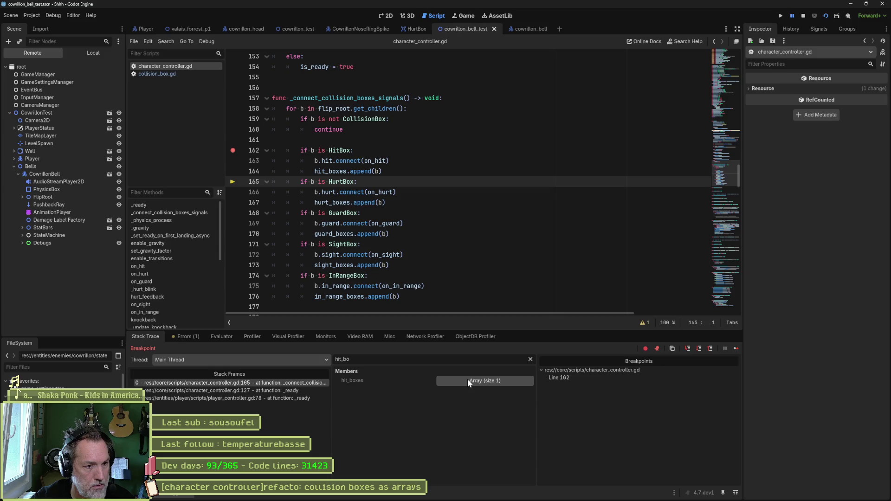
pyautogui.click(467, 380)
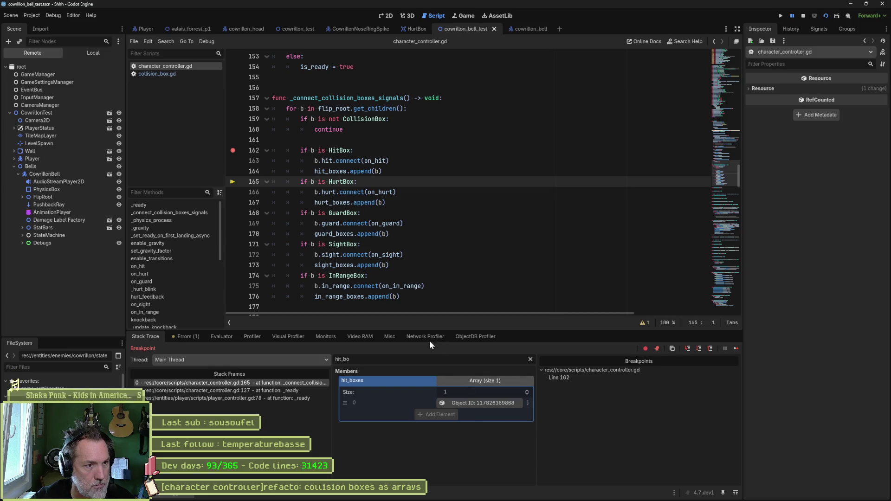
pyautogui.click(400, 204)
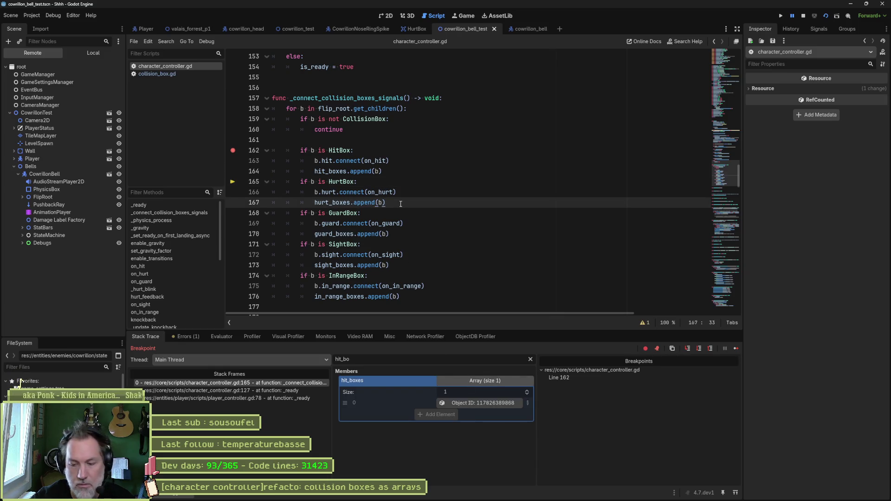
# Step through the HurtBox branch and confirm hurt_boxes holds one box
pyautogui.press('F10')
pyautogui.press('F10')
pyautogui.press('F10')
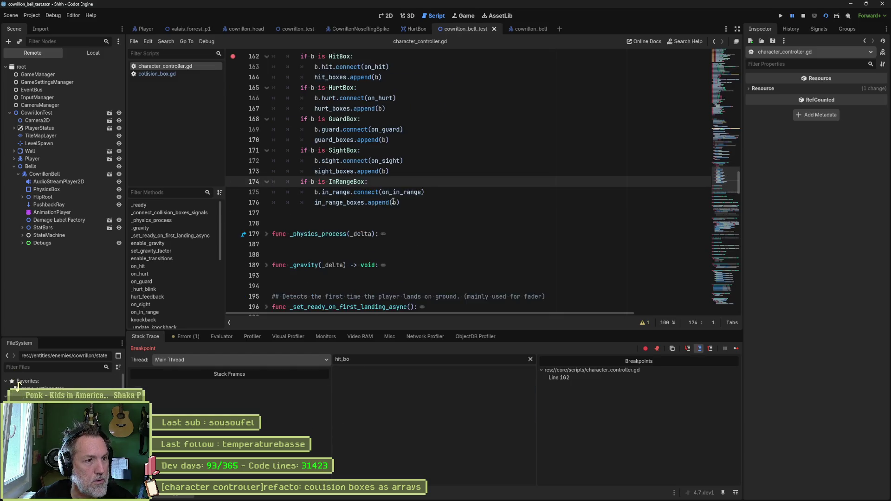
pyautogui.press('F10')
pyautogui.press('F10')
pyautogui.press('F10')
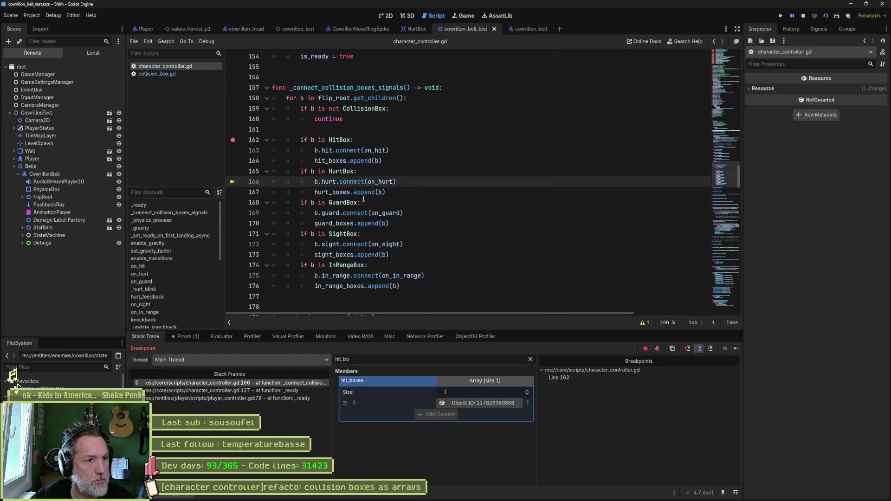
pyautogui.press('F10')
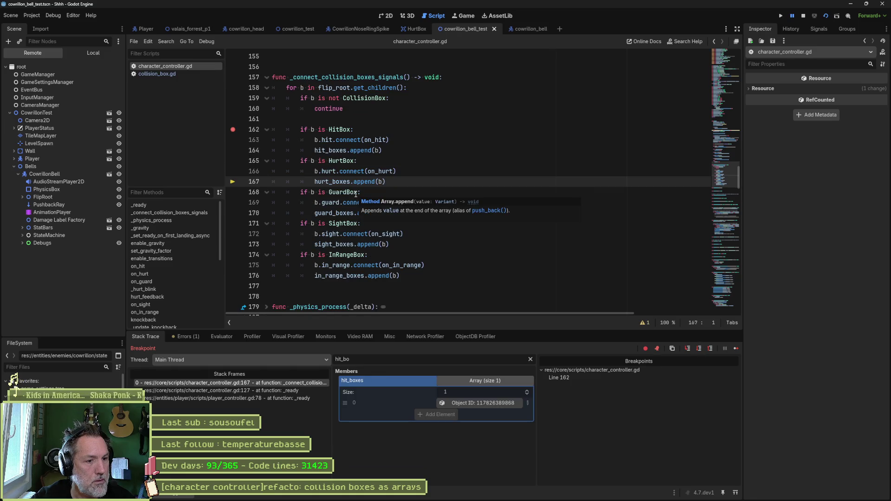
pyautogui.press('F10')
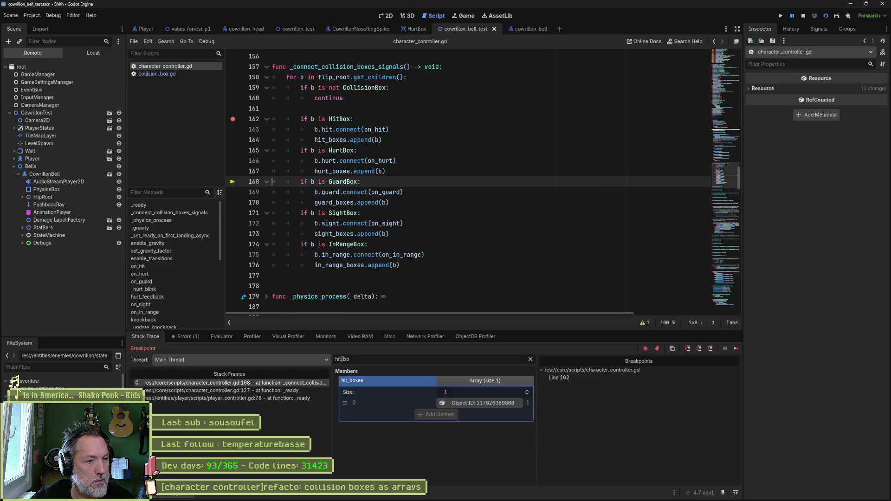
pyautogui.press('BackSpace')
pyautogui.press('BackSpace')
pyautogui.write('urt')
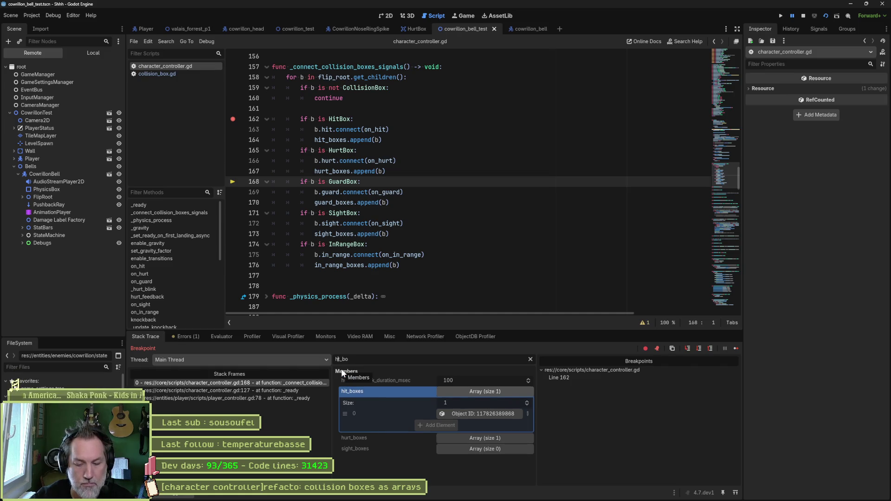
pyautogui.write('t')
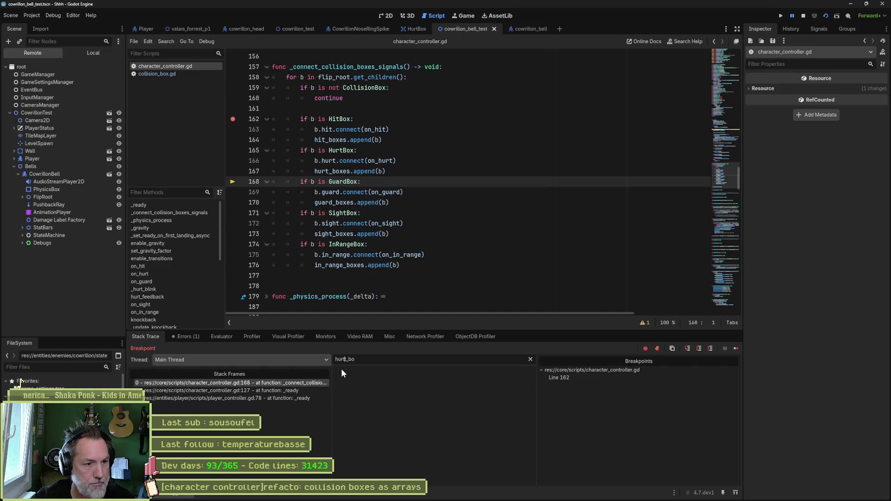
pyautogui.click(485, 391)
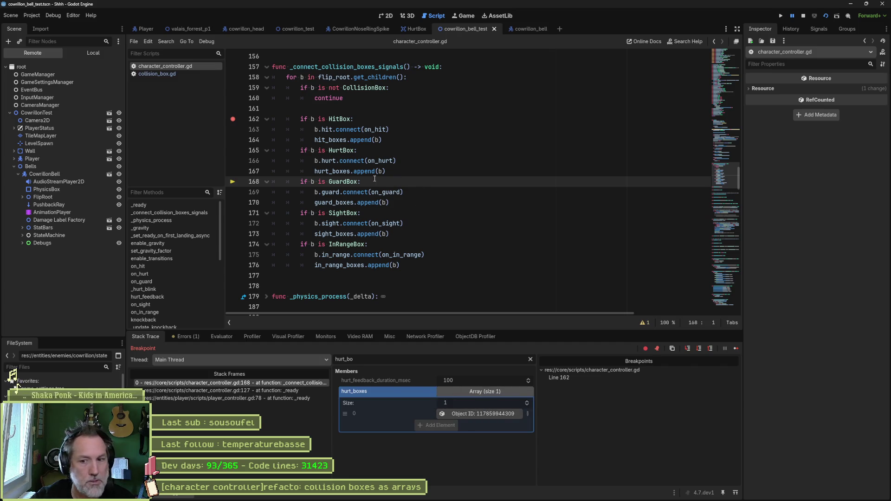
# Move the breakpoint from line 162 to line 129 in _ready, resume, and check CowrillonBell's Hurt Boxes
pyautogui.click(233, 119)
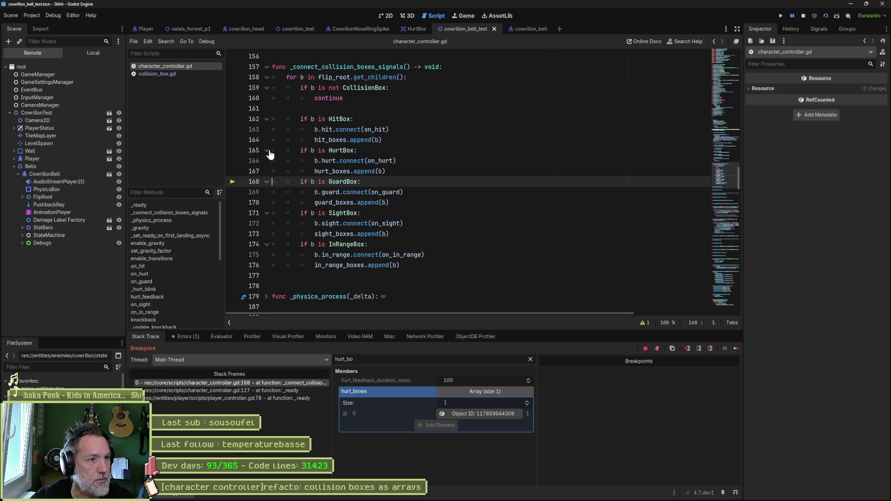
pyautogui.scroll(1, 353, 139)
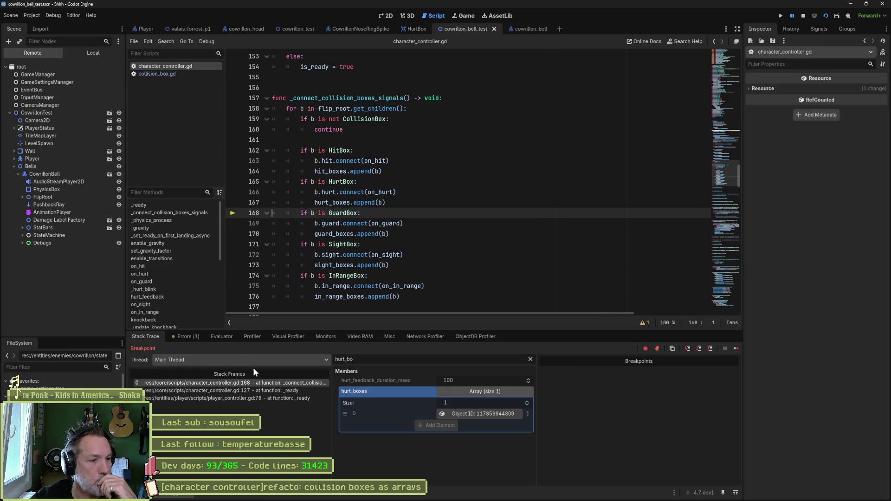
pyautogui.click(259, 391)
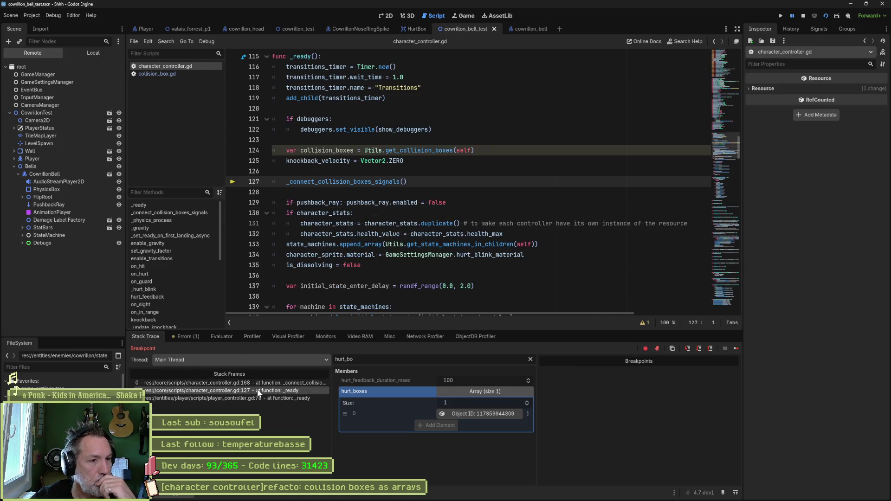
pyautogui.click(233, 203)
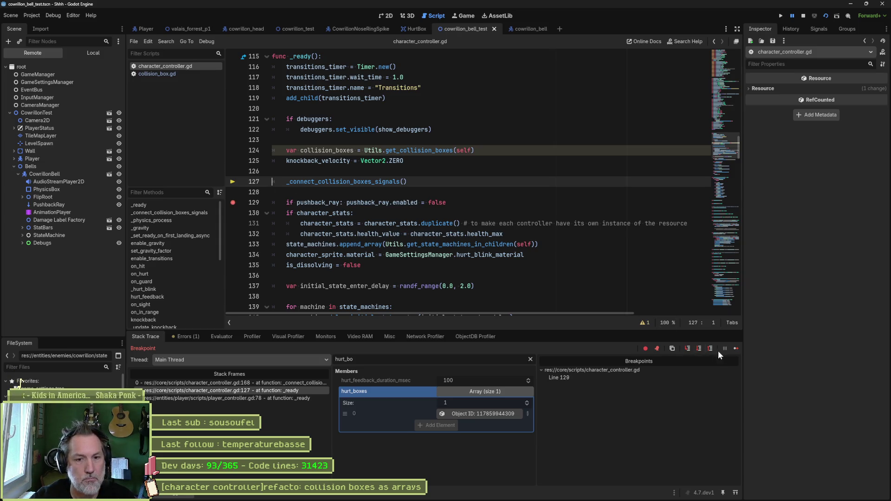
pyautogui.click(735, 348)
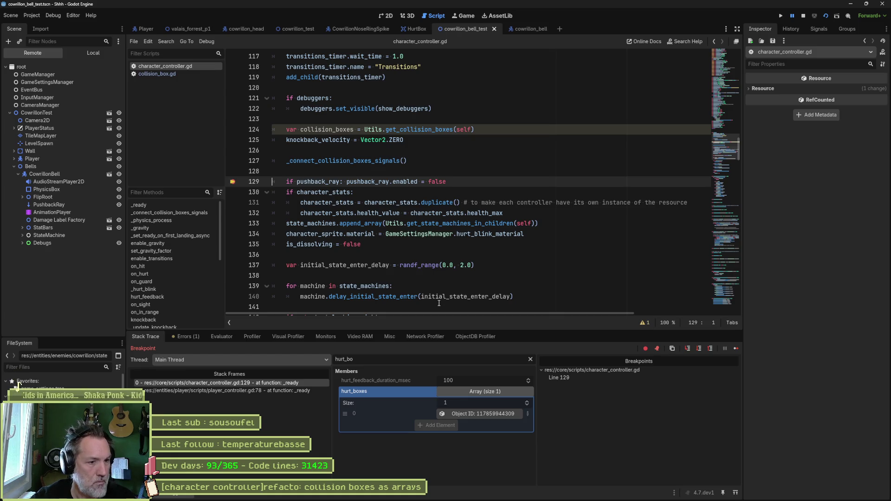
pyautogui.click(66, 174)
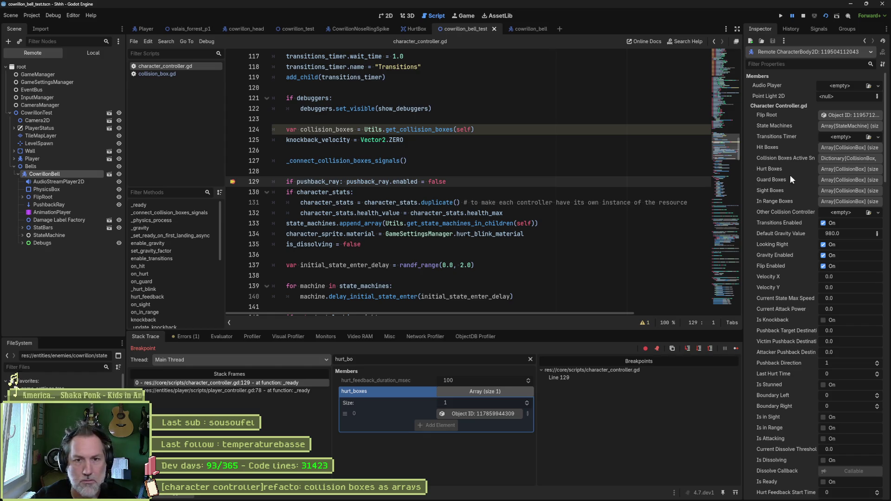
pyautogui.click(842, 170)
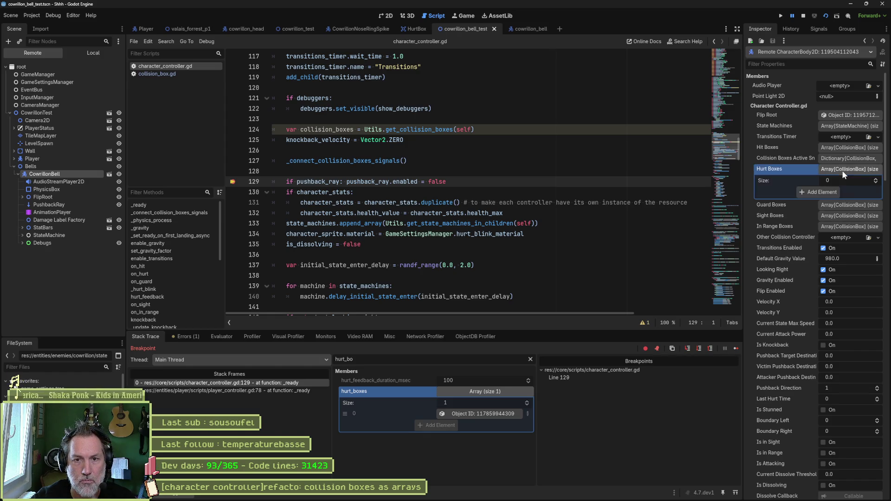